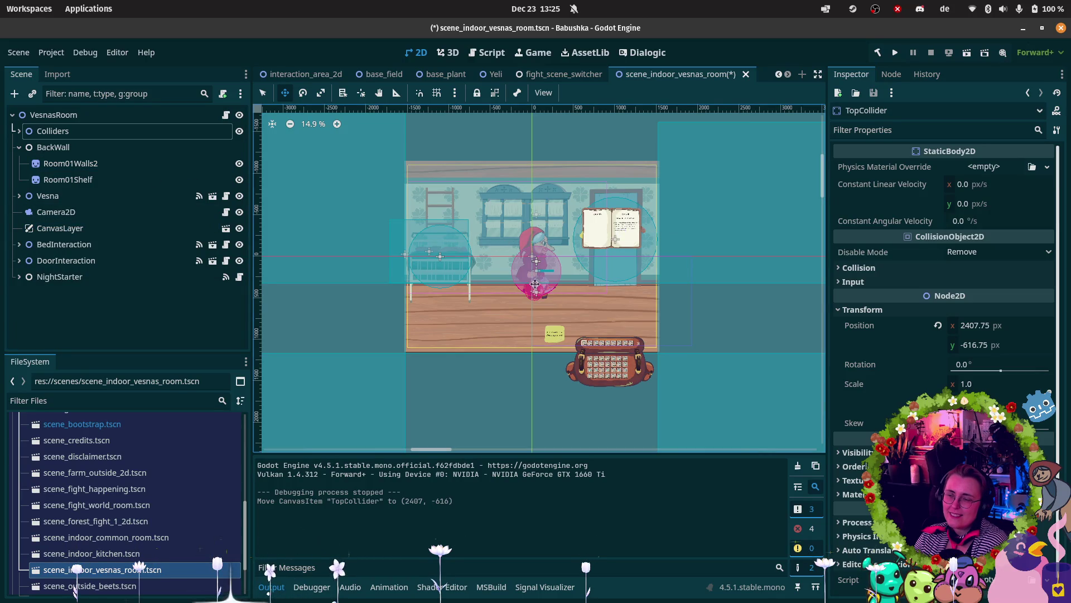
Step: Nudge Vesna slightly down-left in the room scene, then save and run the scene
{"action": "scroll", "coordinate": [505, 267], "scroll_direction": "up", "scroll_amount": 2}
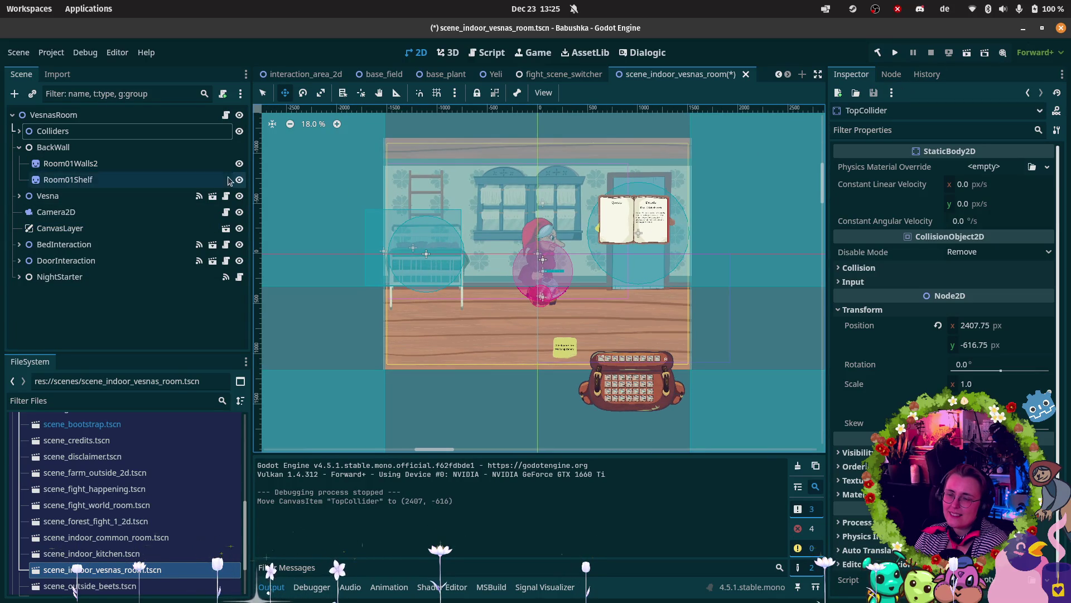
{"action": "left_click", "coordinate": [50, 196]}
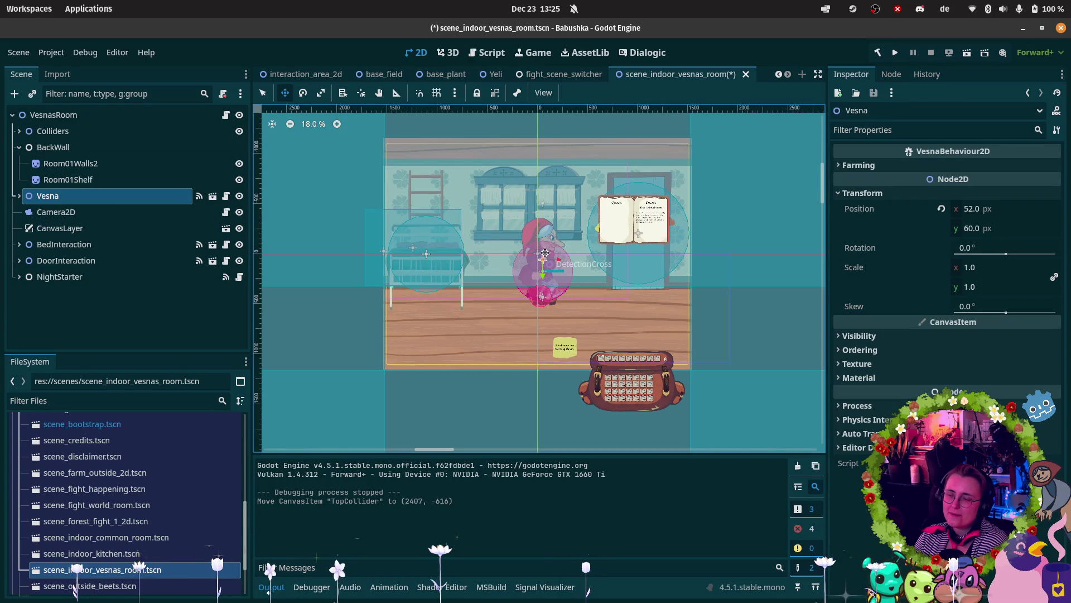
{"action": "left_click_drag", "start_coordinate": [541, 259], "coordinate": [530, 274]}
{"action": "left_click", "coordinate": [967, 53]}
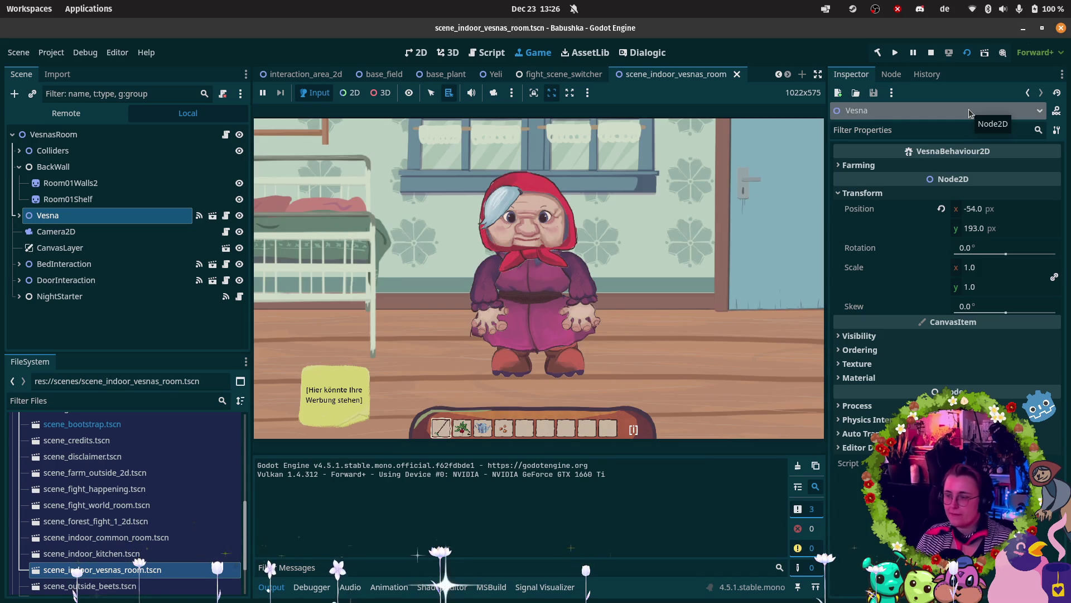
Step: Walk Vesna left to the bed, over to the door, then back left and right
{"action": "left_click", "coordinate": [658, 267]}
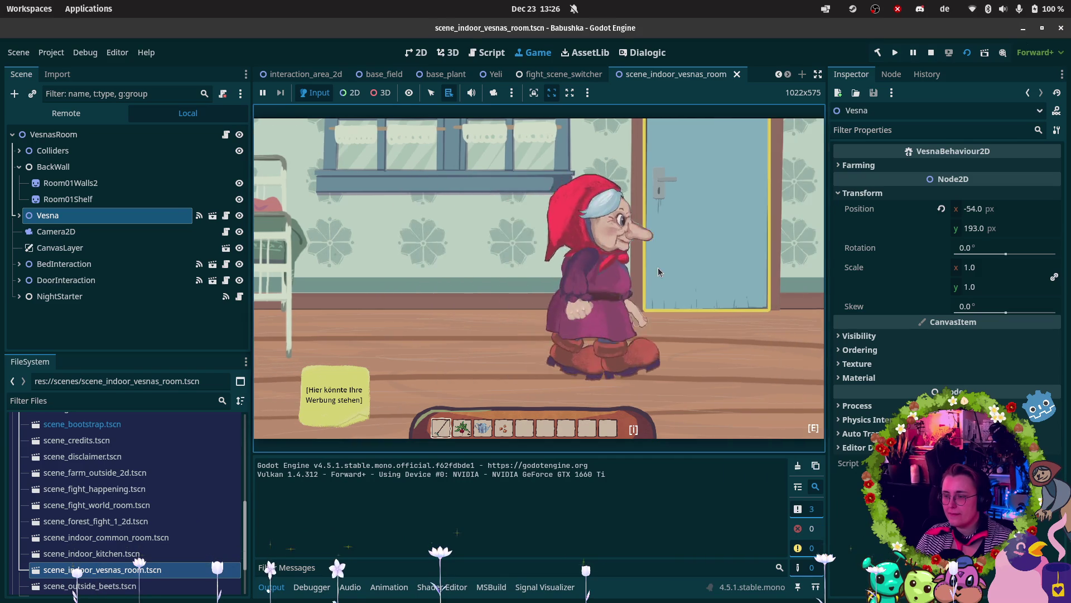
{"action": "key", "text": "Left"}
{"action": "key", "text": "Up"}
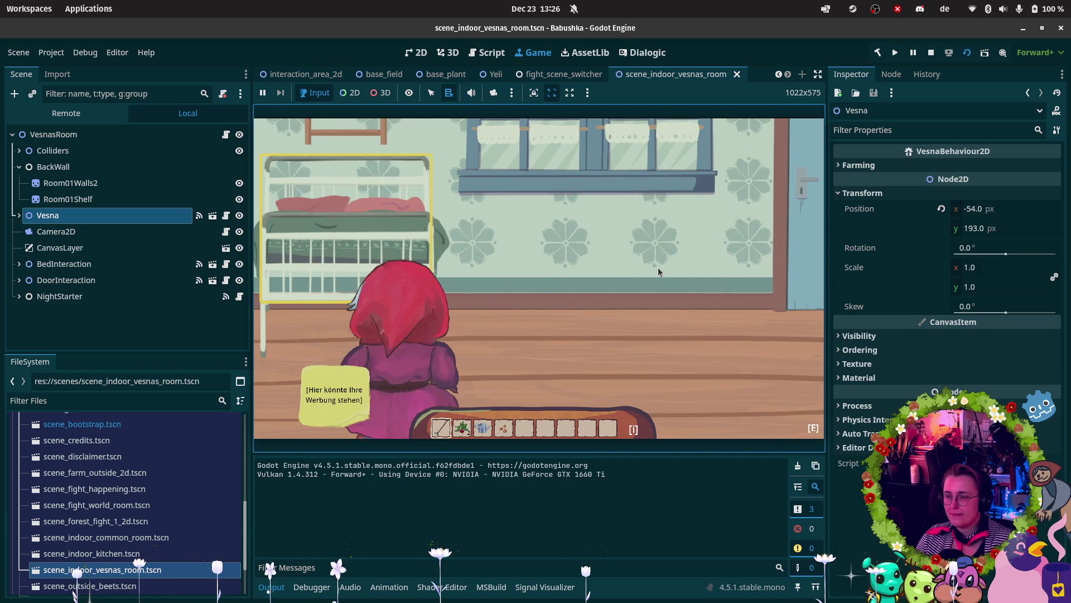
{"action": "key", "text": "Right"}
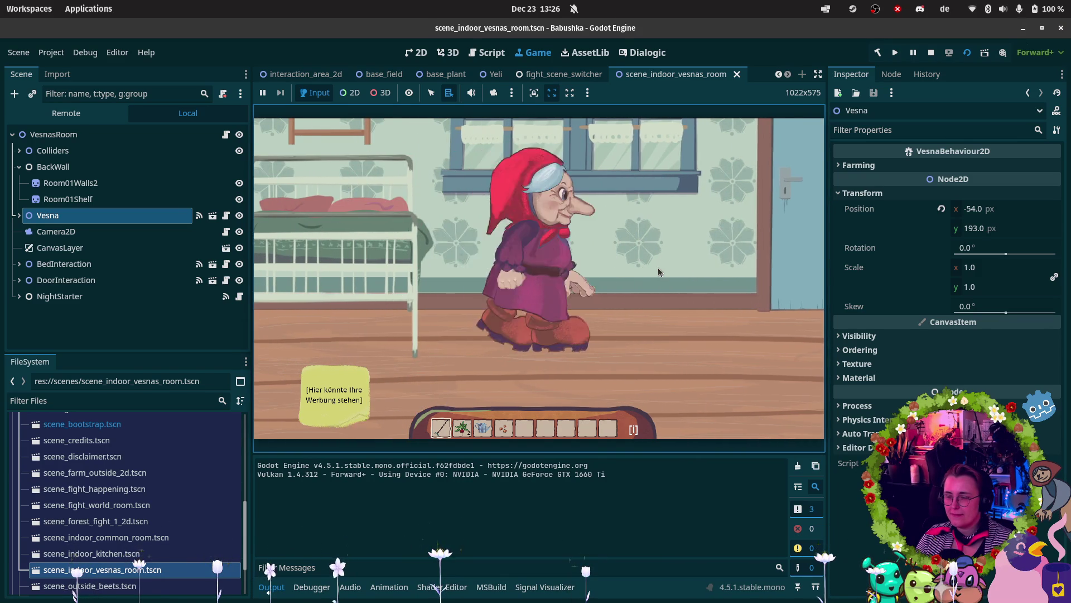
{"action": "key", "text": "Up"}
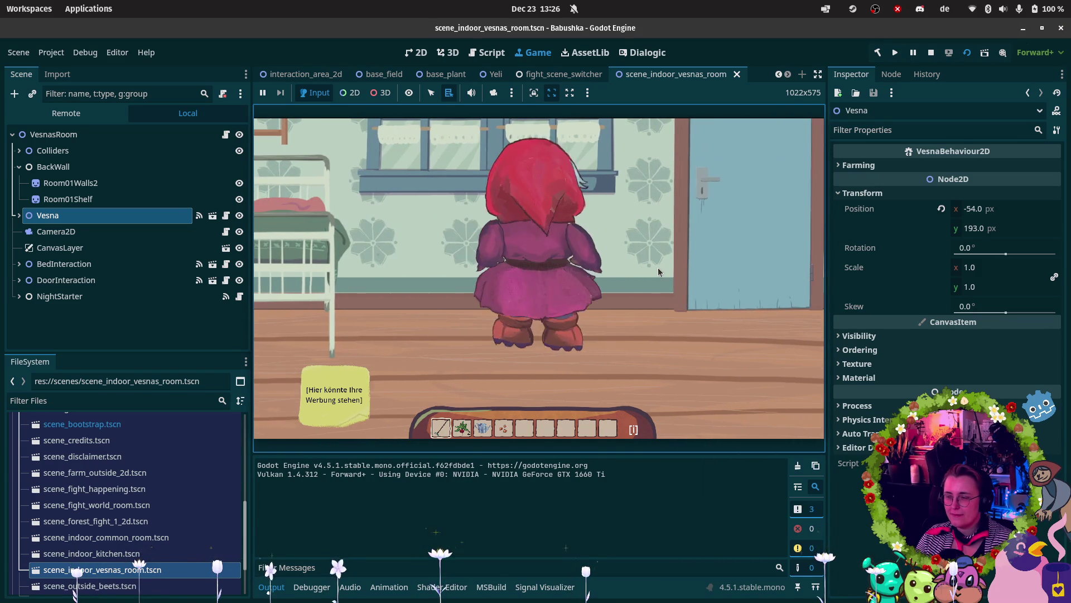
{"action": "key", "text": "Left"}
{"action": "key", "text": "Right"}
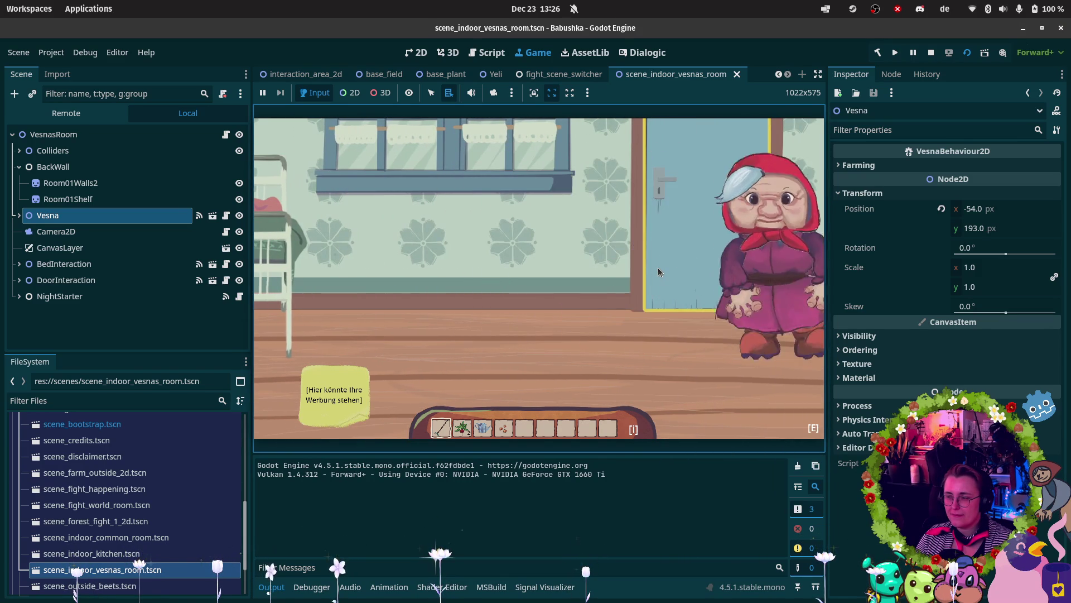
{"action": "key", "text": "Left"}
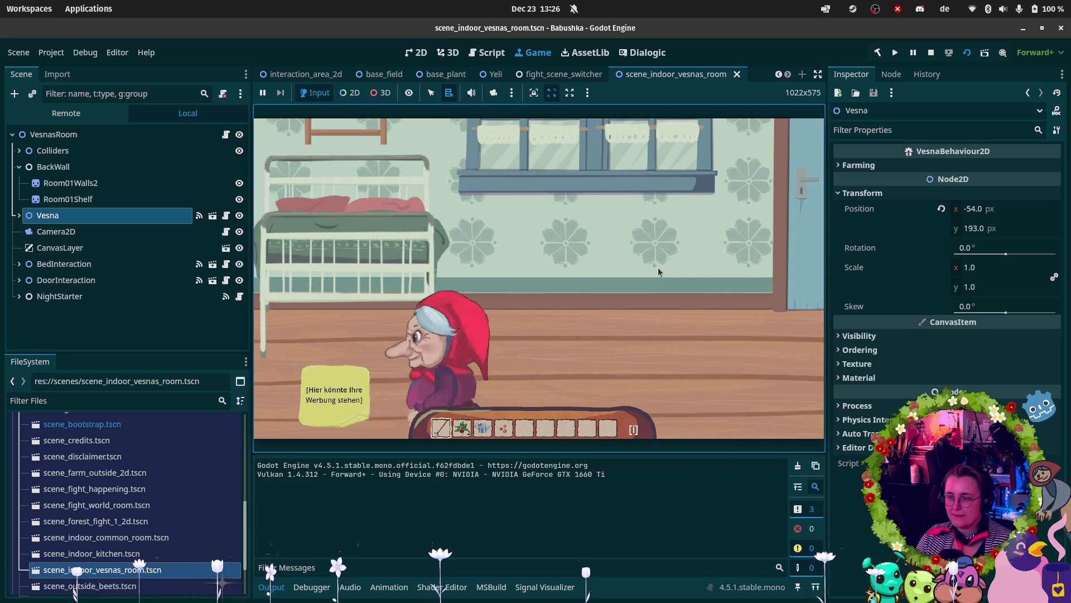
{"action": "key", "text": "Up"}
{"action": "key", "text": "Right"}
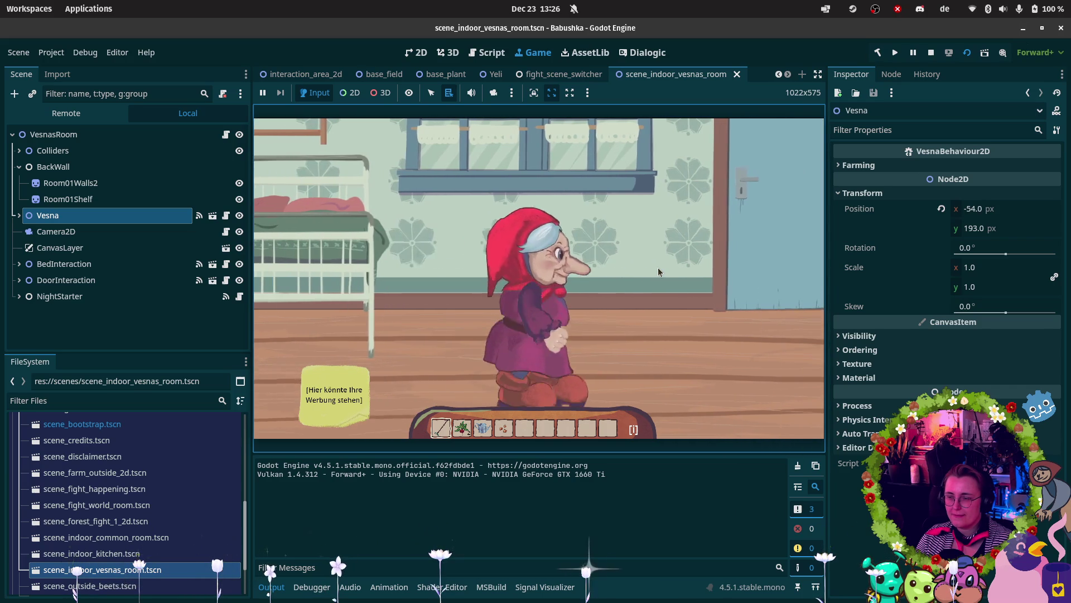
Step: Walk Vesna to the door and back left, stop the game, and select Camera2D
{"action": "key", "text": "Up"}
{"action": "key", "text": "Left"}
{"action": "key", "text": "Right"}
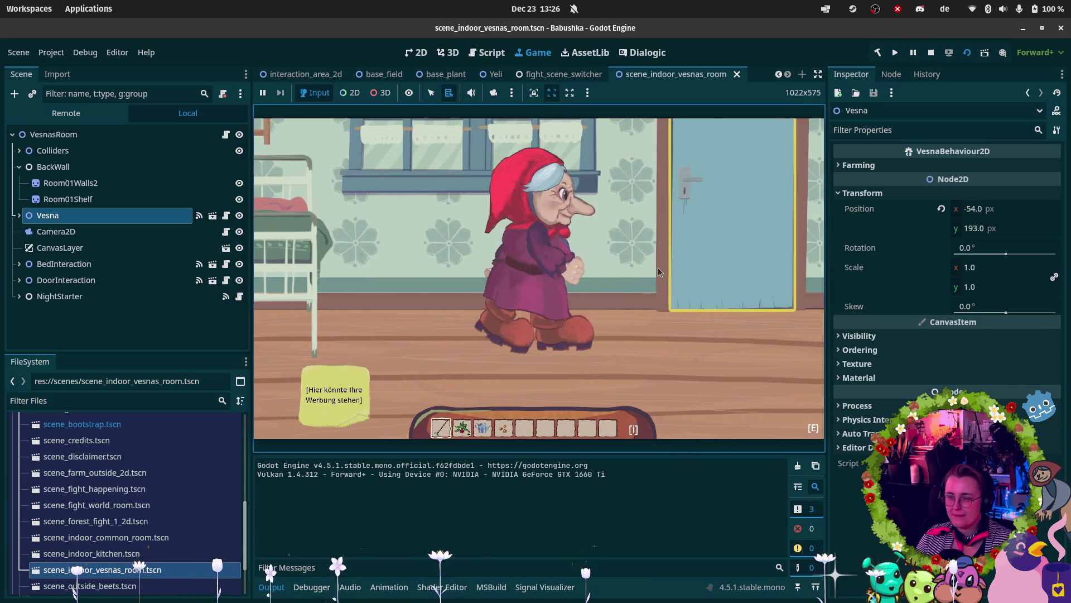
{"action": "key", "text": "Left"}
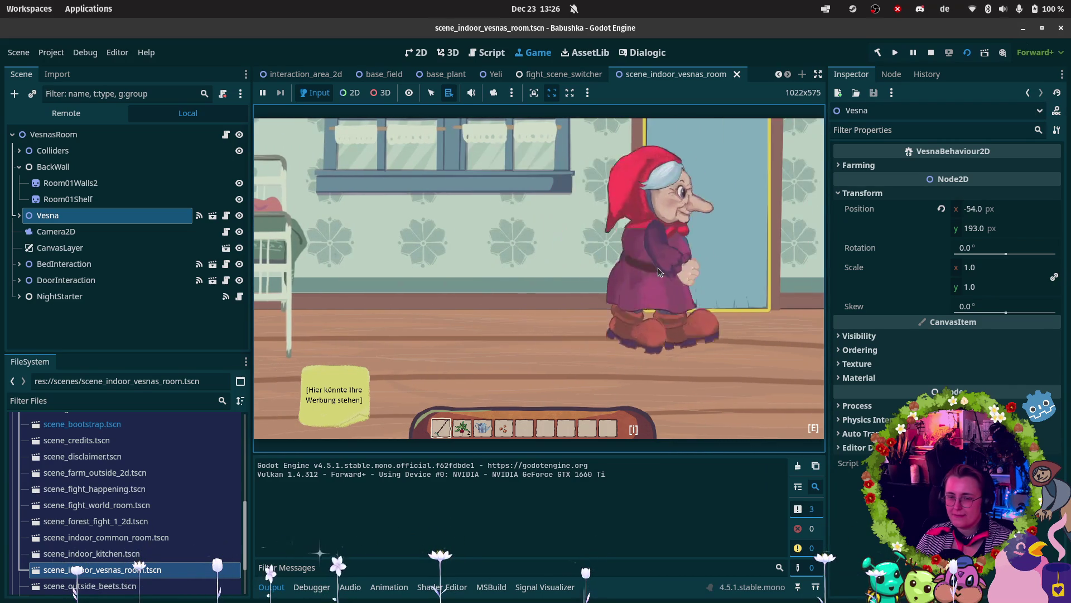
{"action": "key", "text": "Down"}
{"action": "key", "text": "Right"}
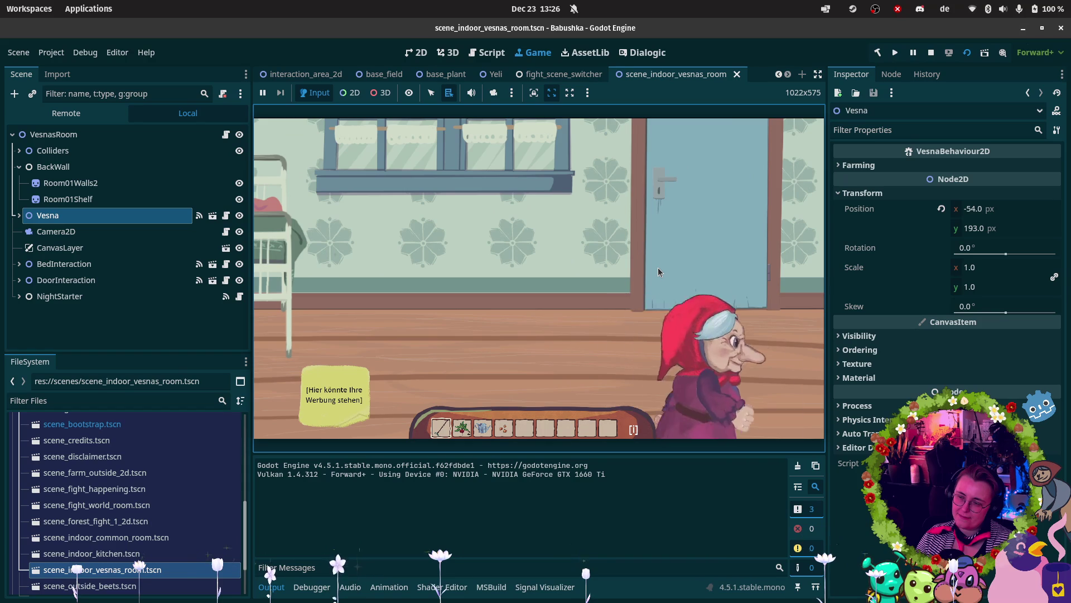
{"action": "key", "text": "Up"}
{"action": "key", "text": "Left"}
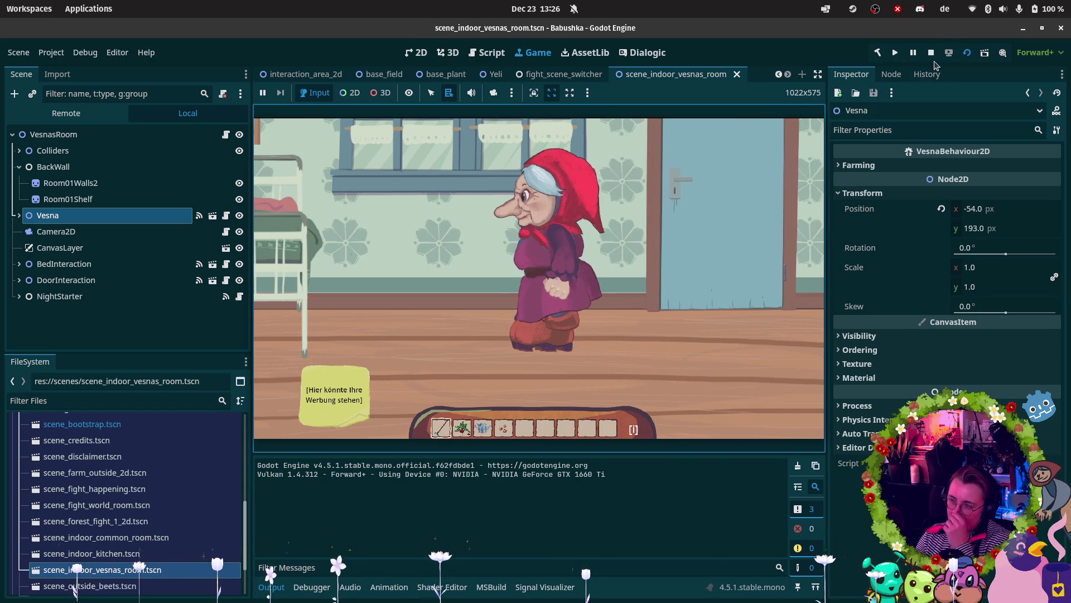
{"action": "left_click", "coordinate": [931, 52]}
{"action": "left_click", "coordinate": [200, 212]}
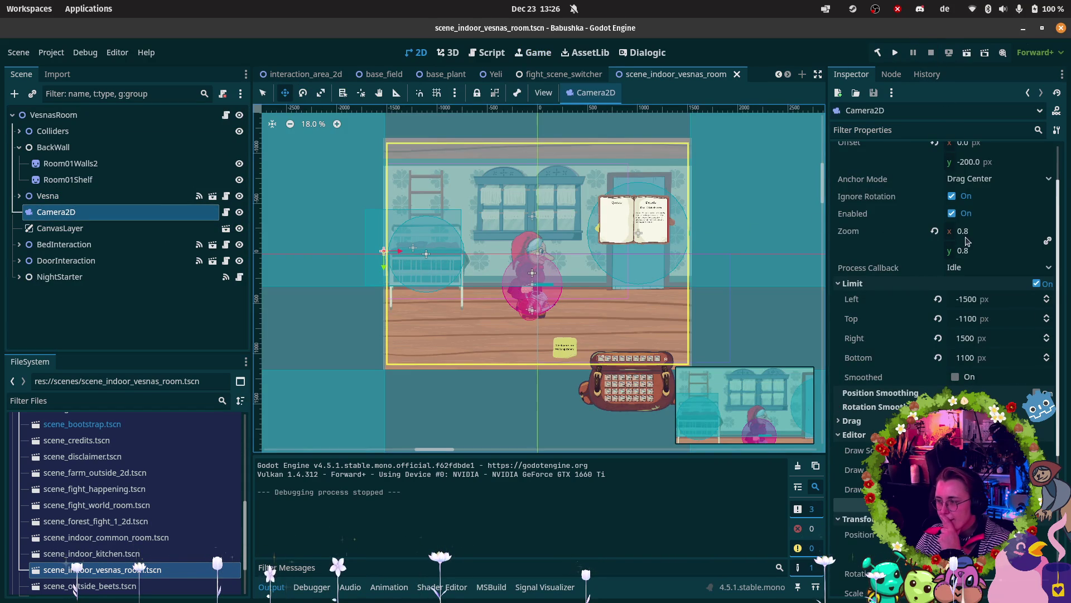
Step: Set the Camera2D zoom to 0.7, then save and relaunch the room scene
{"action": "left_click", "coordinate": [962, 230]}
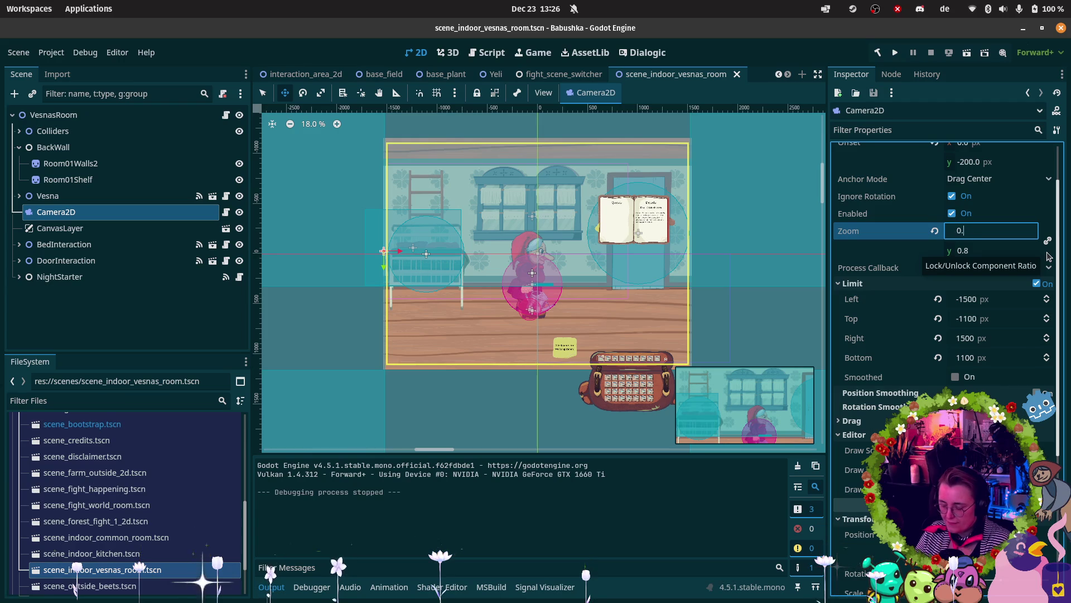
{"action": "type", "text": "0.7"}
{"action": "key", "text": "Return"}
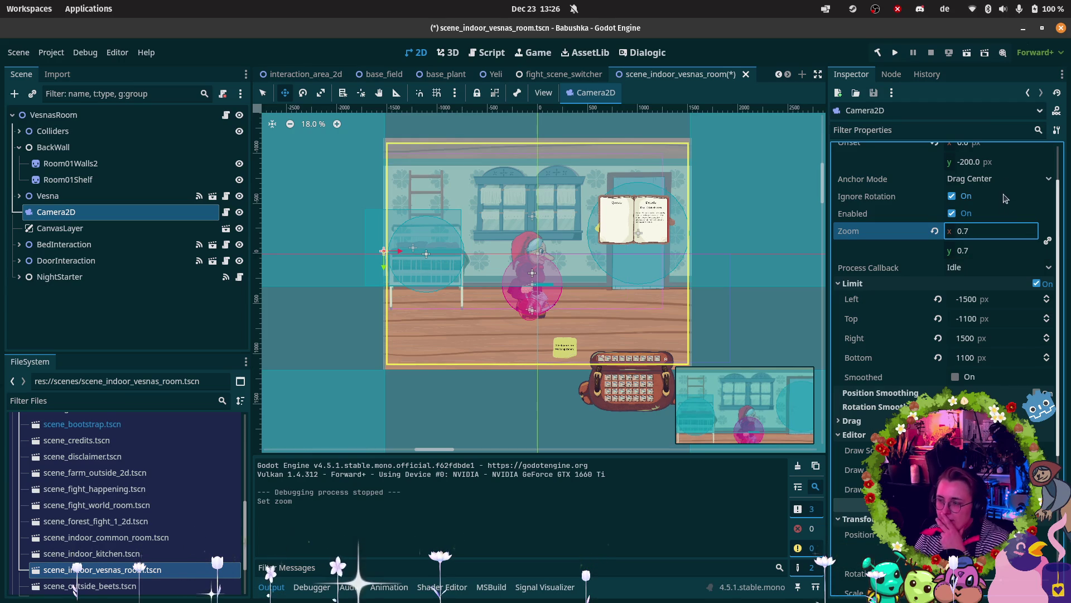
{"action": "left_click", "coordinate": [964, 56]}
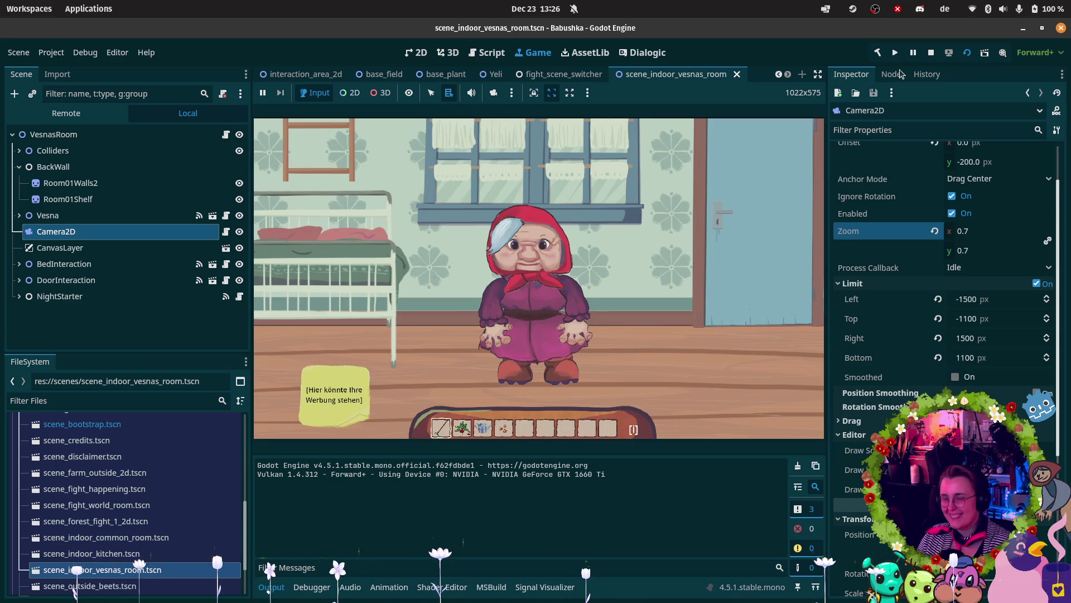
Step: Walk Babushka to the bed, over to the door and back at 0.7 zoom, then stop
{"action": "left_click", "coordinate": [548, 205]}
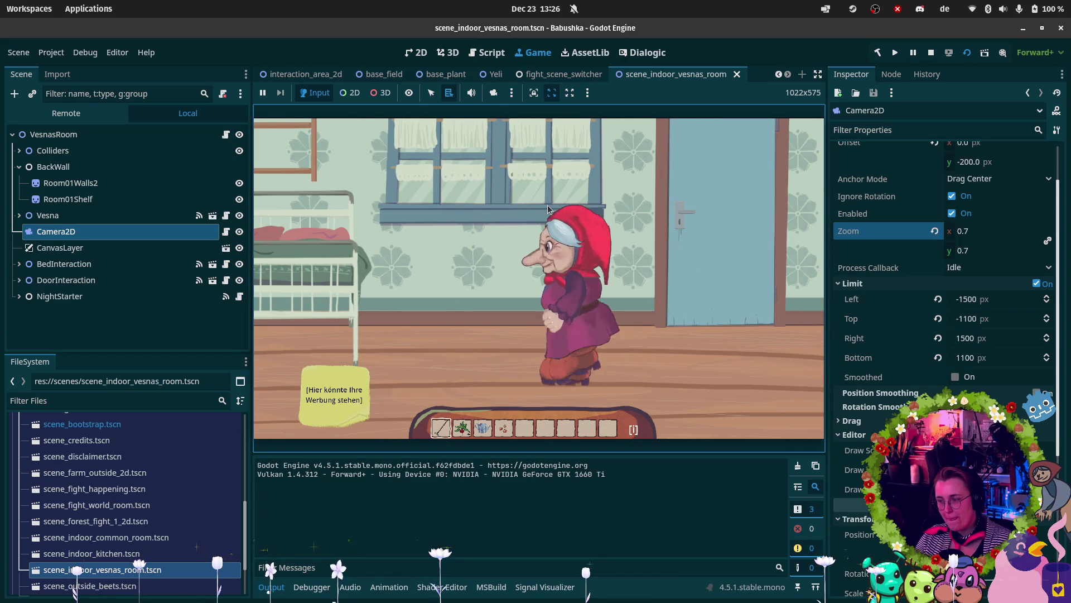
{"action": "key", "text": "a"}
{"action": "key", "text": "s"}
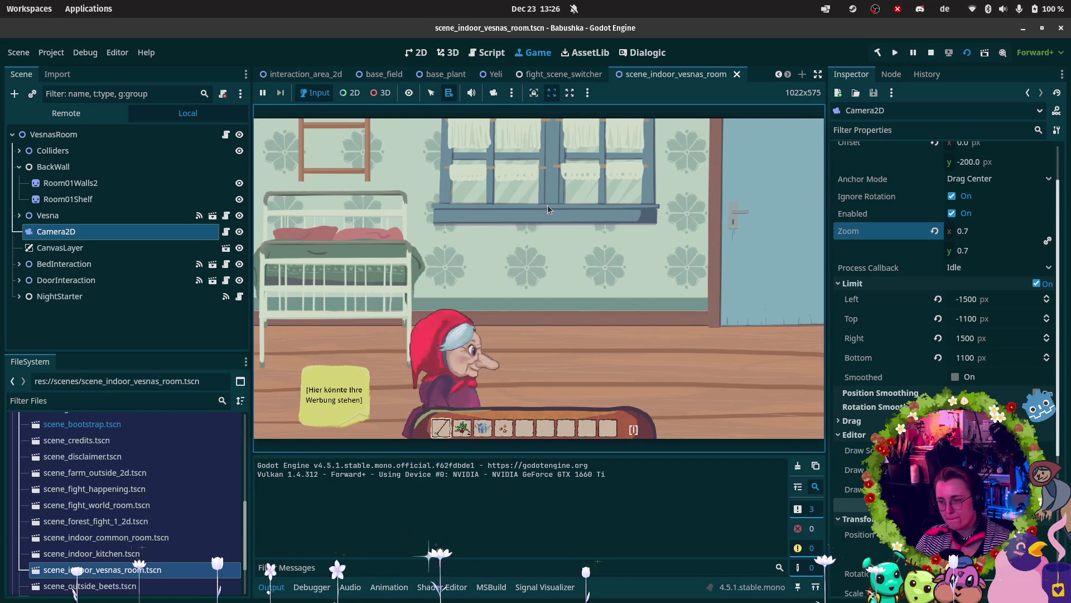
{"action": "key", "text": "d"}
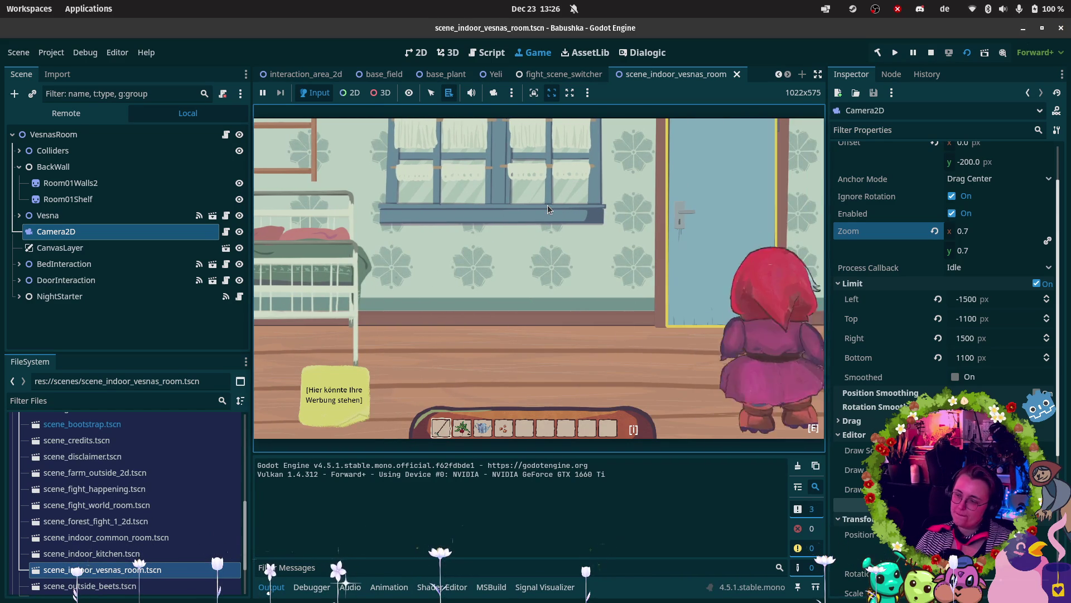
{"action": "key", "text": "a"}
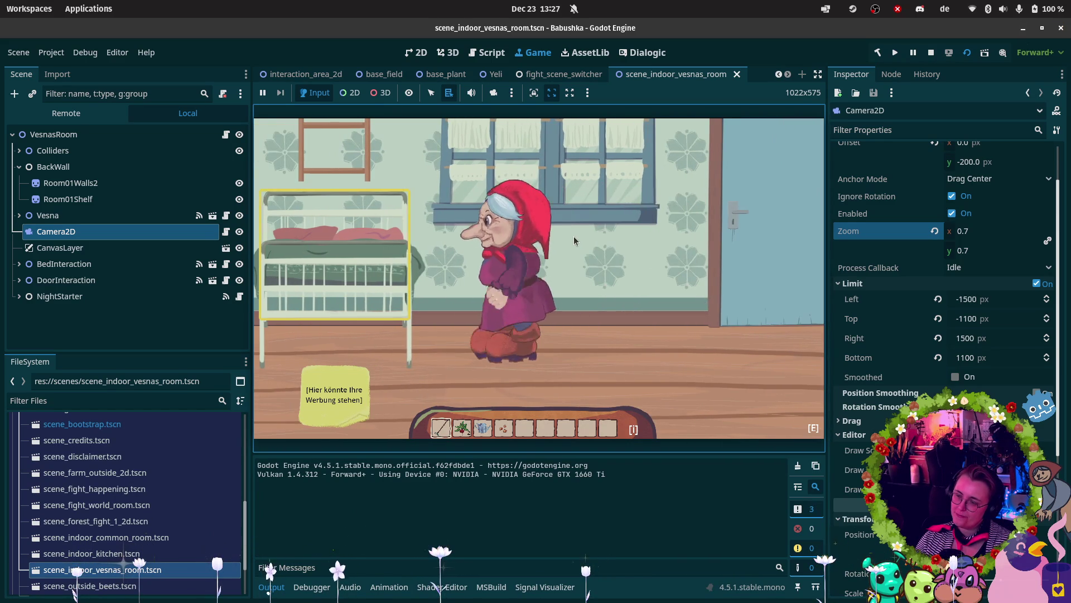
{"action": "key", "text": "s"}
{"action": "key", "text": "d"}
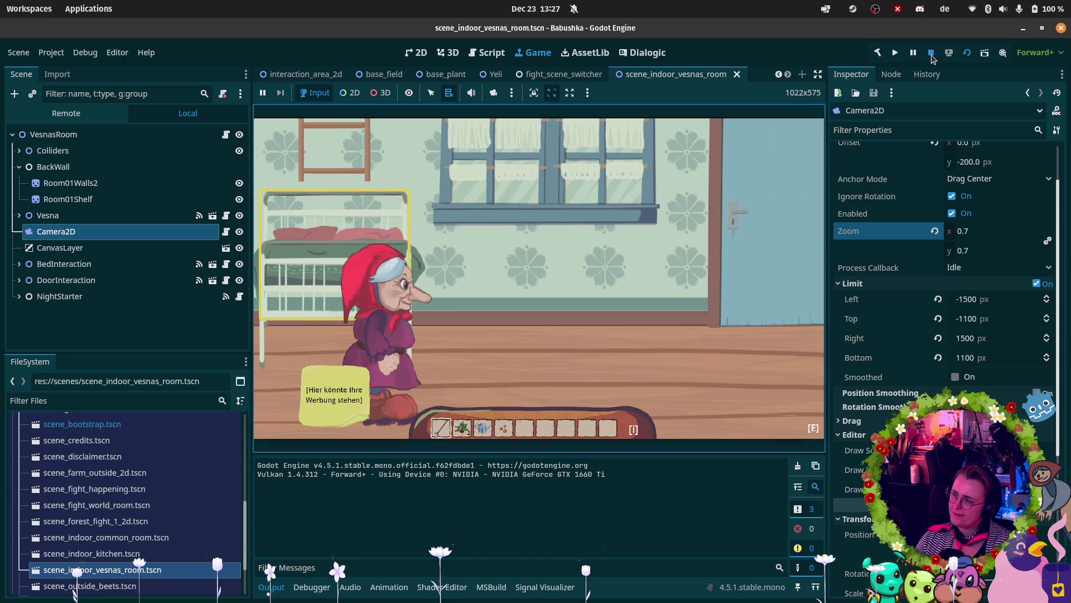
{"action": "left_click", "coordinate": [931, 54]}
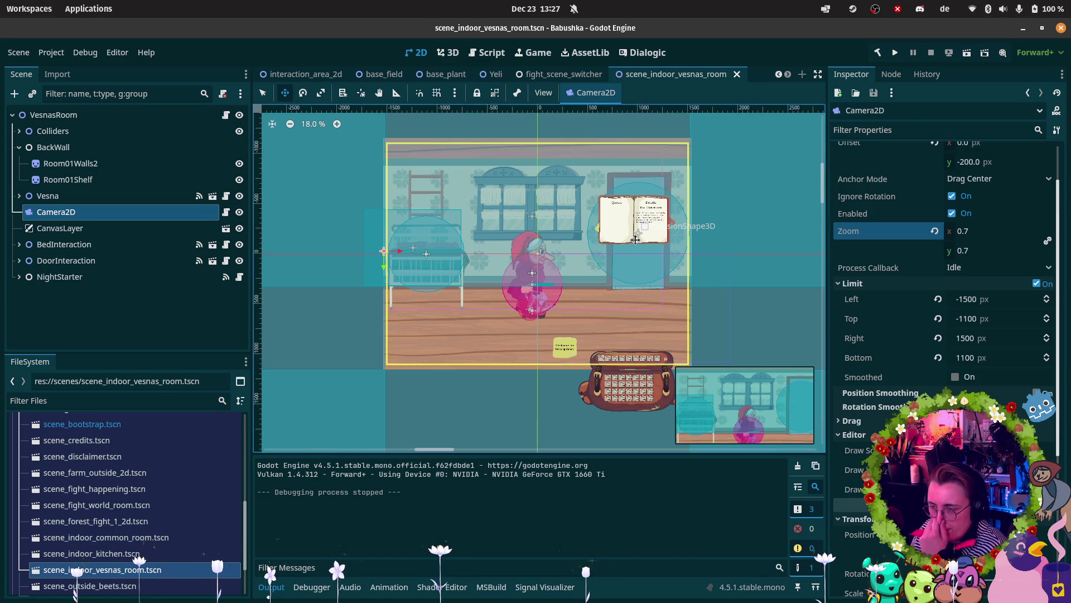
Step: Change the Camera2D zoom to 0.65, then to 0.6, and save and relaunch the scene
{"action": "left_click", "coordinate": [964, 231]}
{"action": "type", "text": "0.65"}
{"action": "key", "text": "Return"}
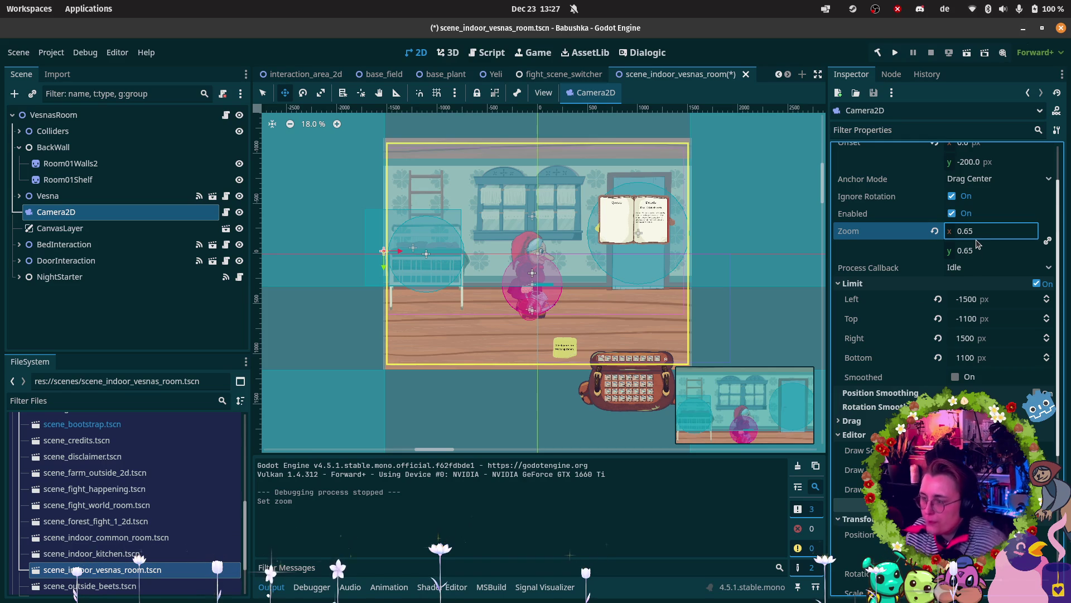
{"action": "left_click", "coordinate": [985, 234]}
{"action": "type", "text": "0.6"}
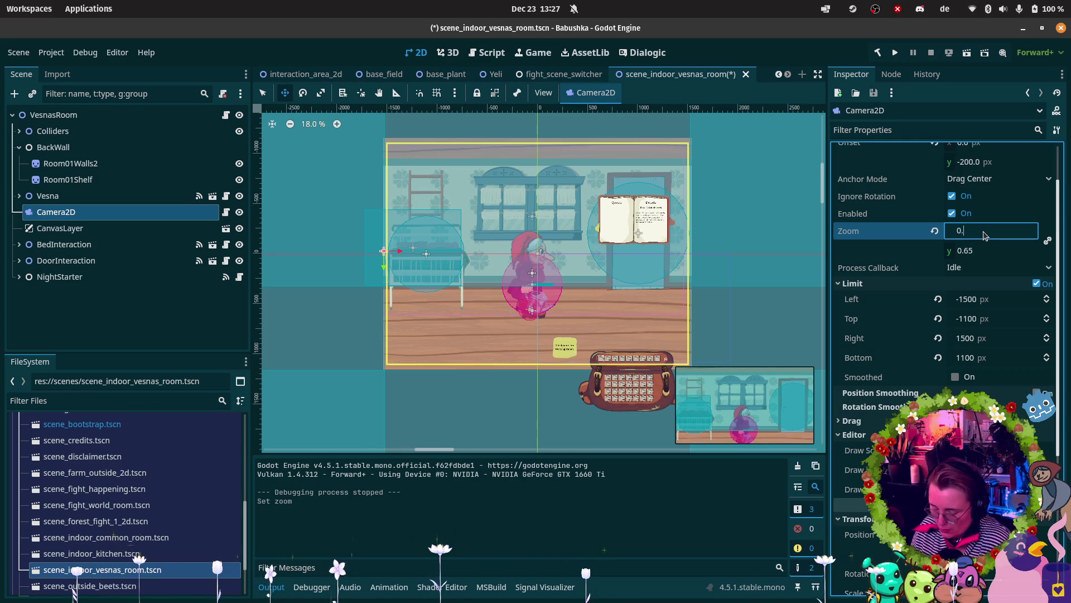
{"action": "key", "text": "Return"}
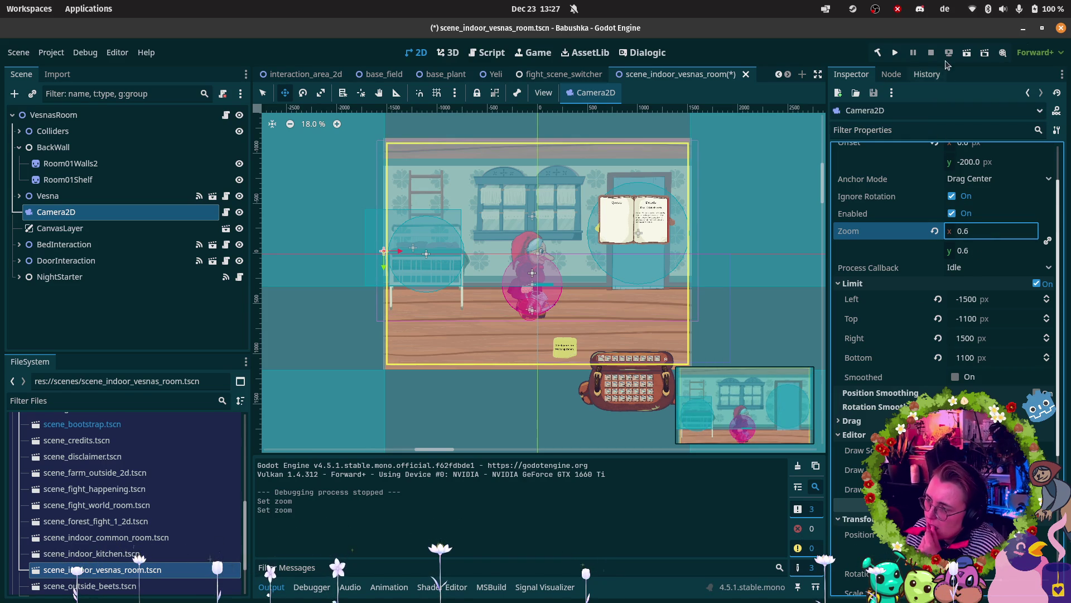
{"action": "left_click", "coordinate": [964, 56]}
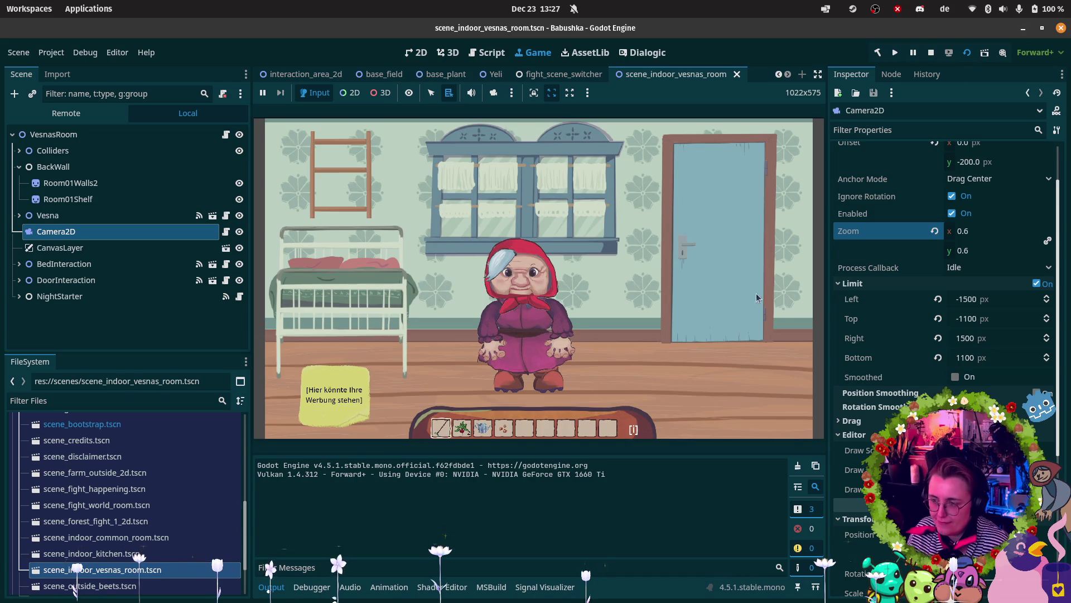
Step: Walk Babushka left to the bed at zoom 0.6, stop with F8, and reselect the Zoom x field
{"action": "left_click", "coordinate": [544, 330]}
{"action": "key", "text": "a"}
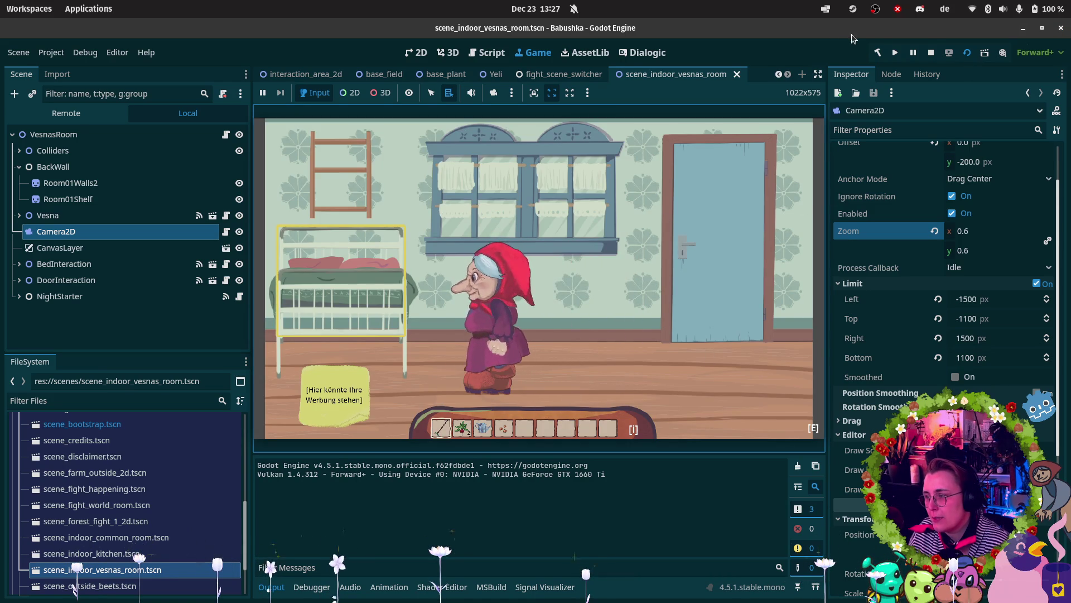
{"action": "key", "text": "F8"}
{"action": "left_click", "coordinate": [986, 231]}
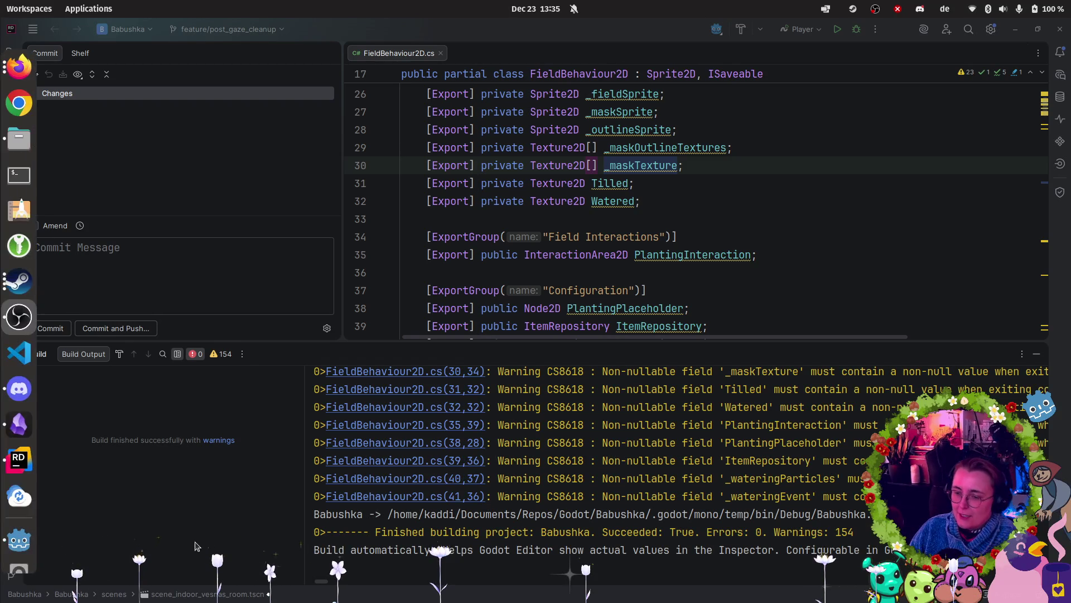
Step: Review the feature/build_0_7 commit history in Rider's Git log, then hide it with Alt+9
{"action": "left_click", "coordinate": [12, 574]}
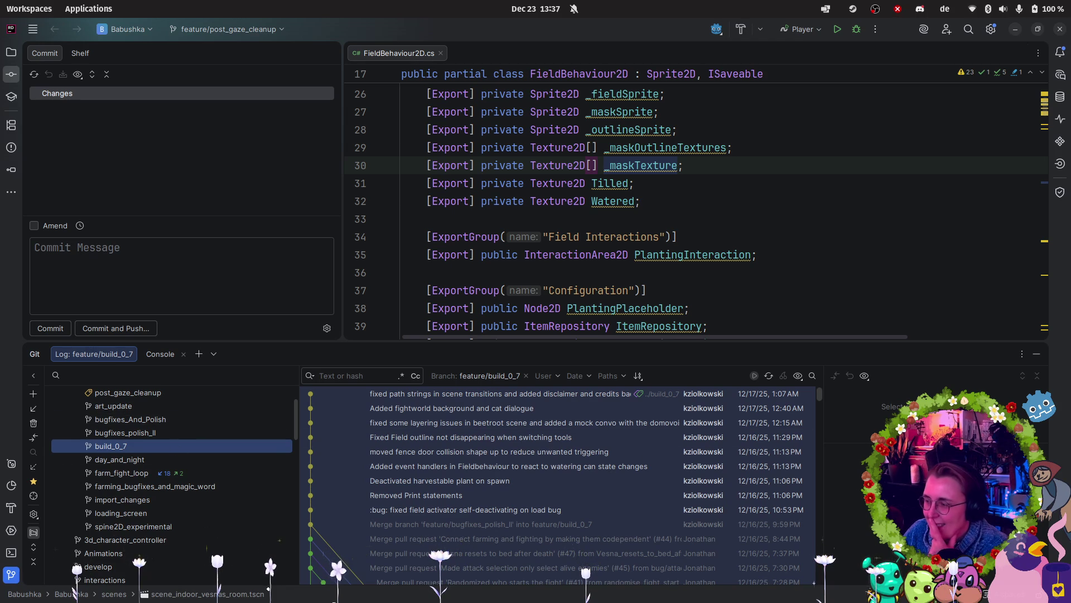
{"action": "key", "text": "alt+9"}
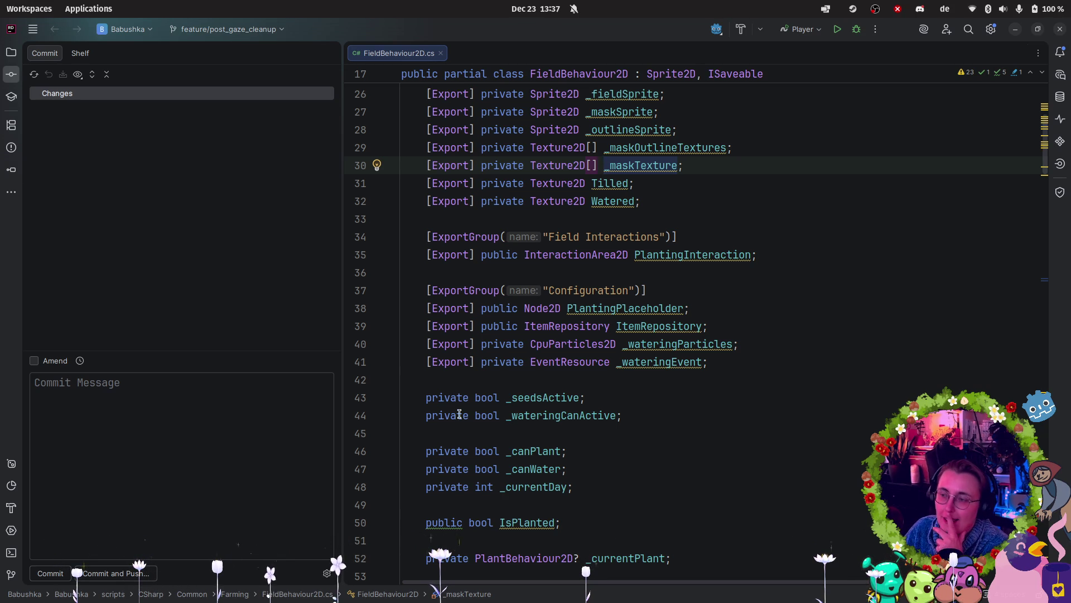
Step: Switch from Rider over to the Dev To Dos note in Obsidian
{"action": "mouse_move", "coordinate": [3, 335]}
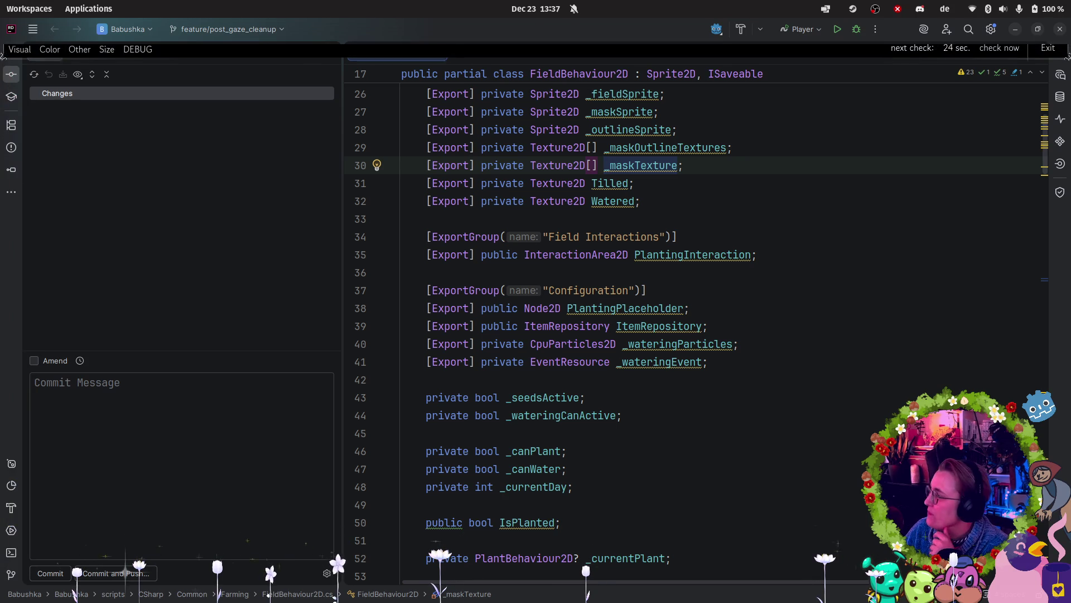
{"action": "key", "text": "alt+Tab"}
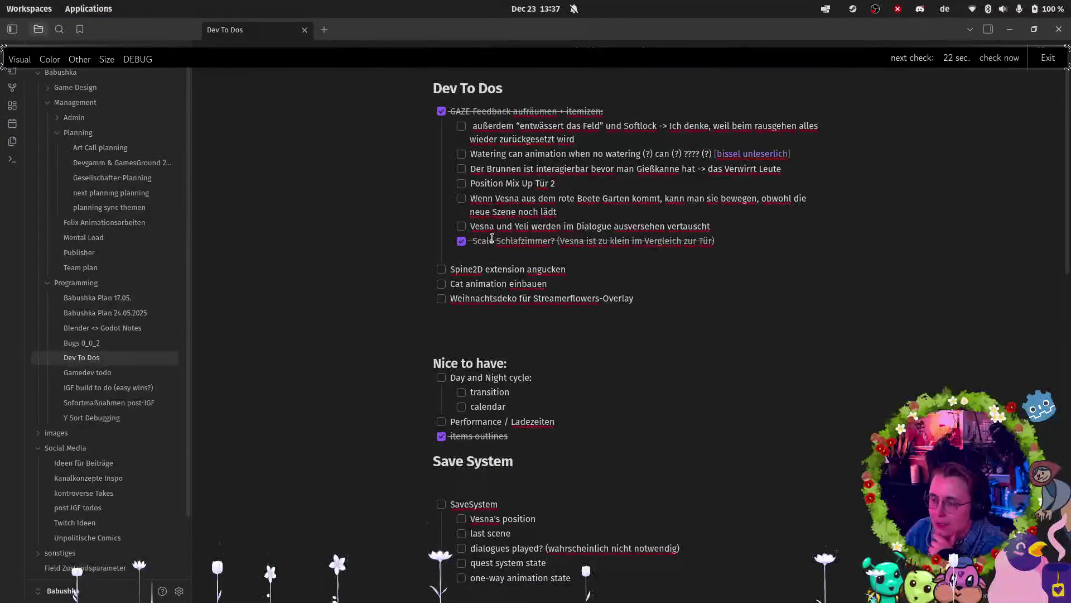
Step: Highlight the Vesna and Yeli swapped task in the Dev To Dos note, then return to Rider
{"action": "left_click", "coordinate": [742, 243]}
{"action": "left_click_drag", "start_coordinate": [742, 243], "coordinate": [438, 226]}
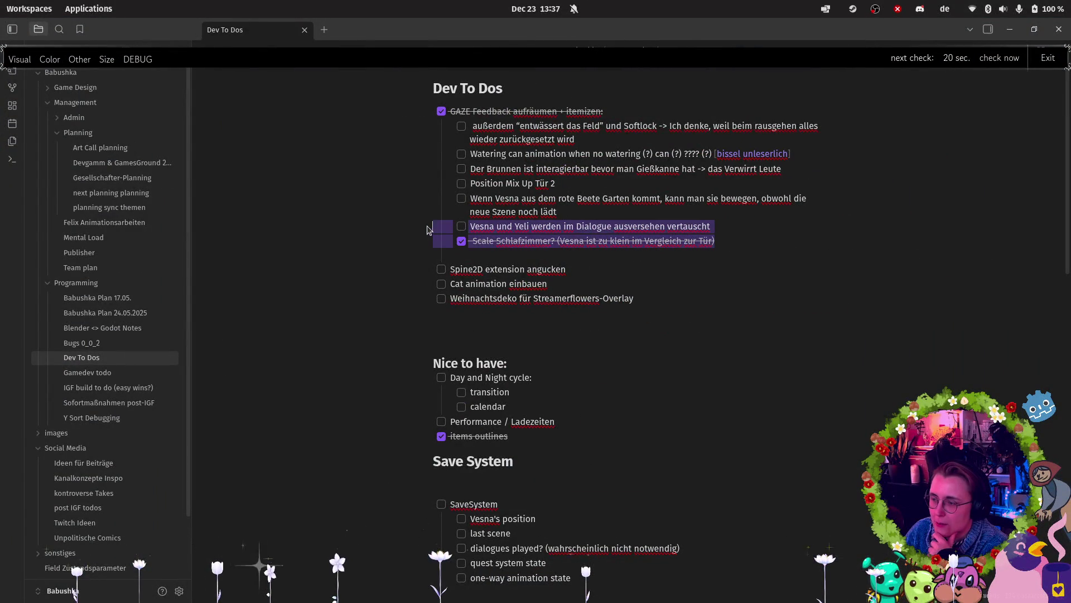
{"action": "left_click", "coordinate": [828, 242]}
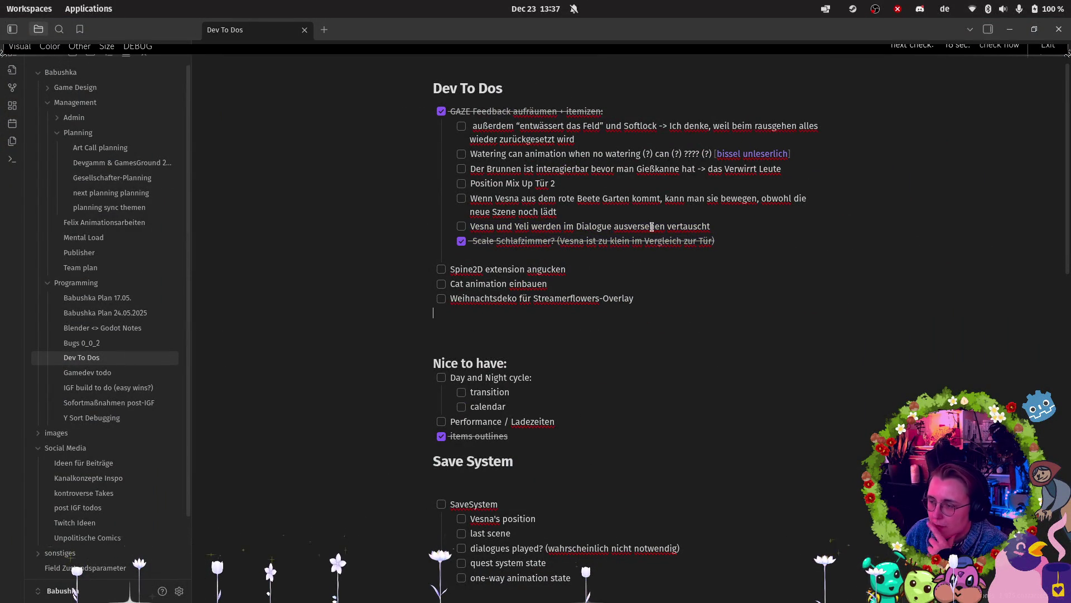
{"action": "mouse_move", "coordinate": [711, 226]}
{"action": "left_mouse_down"}
{"action": "mouse_move", "coordinate": [471, 215]}
{"action": "mouse_move", "coordinate": [441, 229]}
{"action": "left_mouse_up"}
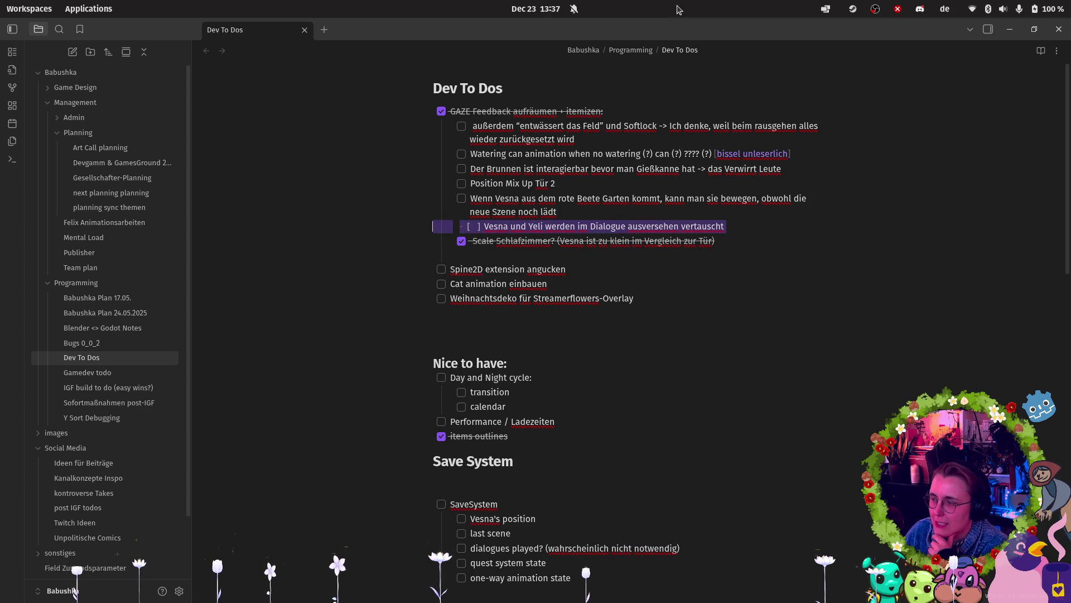
{"action": "key", "text": "alt+Tab"}
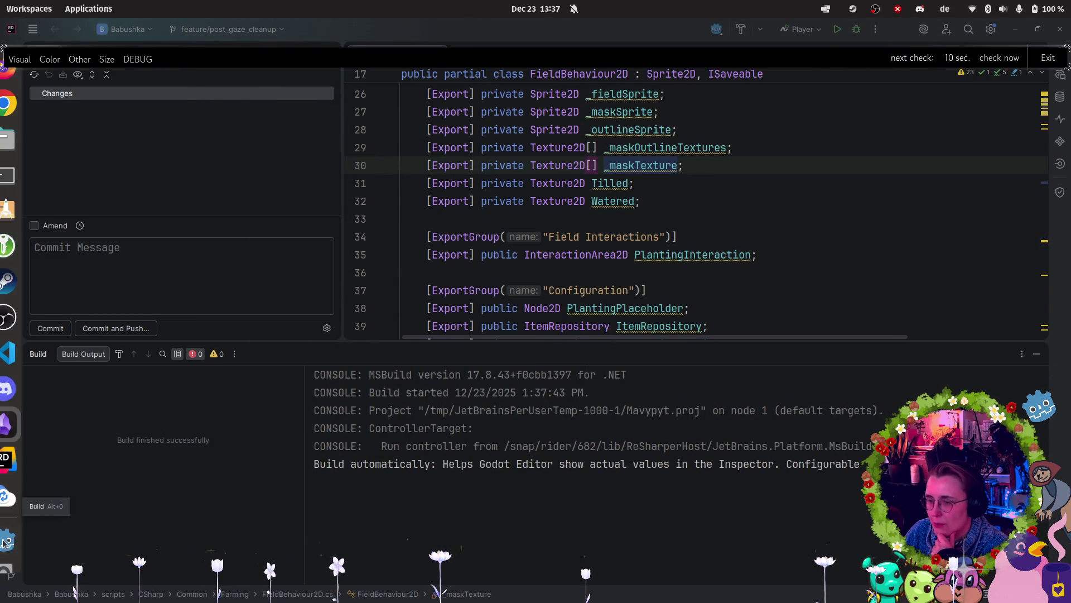
Step: Glance at the Git history, close it, and open the Dialogic timeline editor in Godot
{"action": "left_click", "coordinate": [11, 574]}
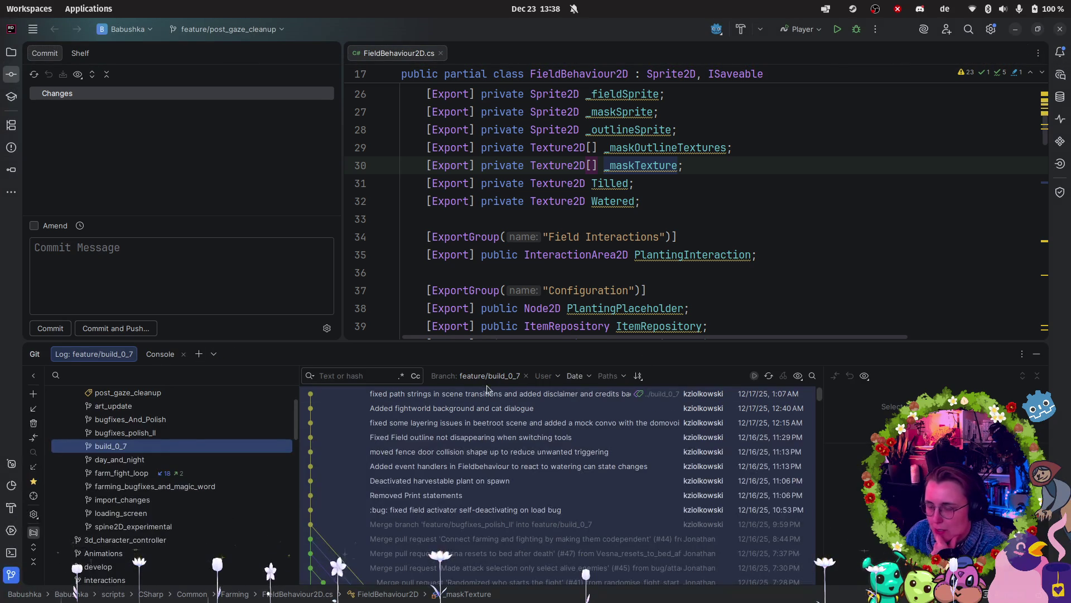
{"action": "left_click", "coordinate": [1037, 355]}
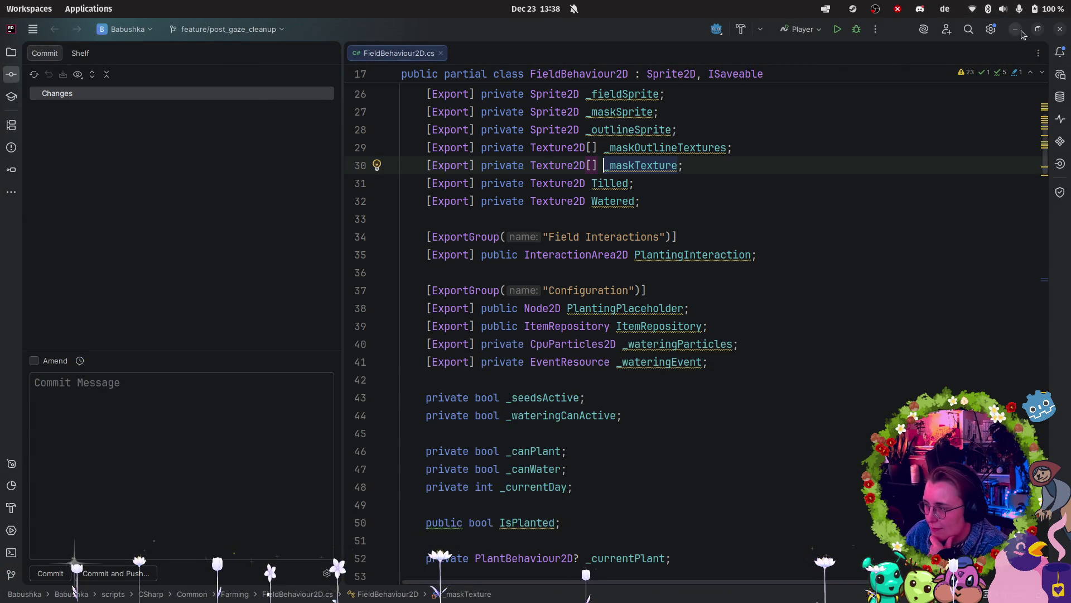
{"action": "key", "text": "alt+Tab"}
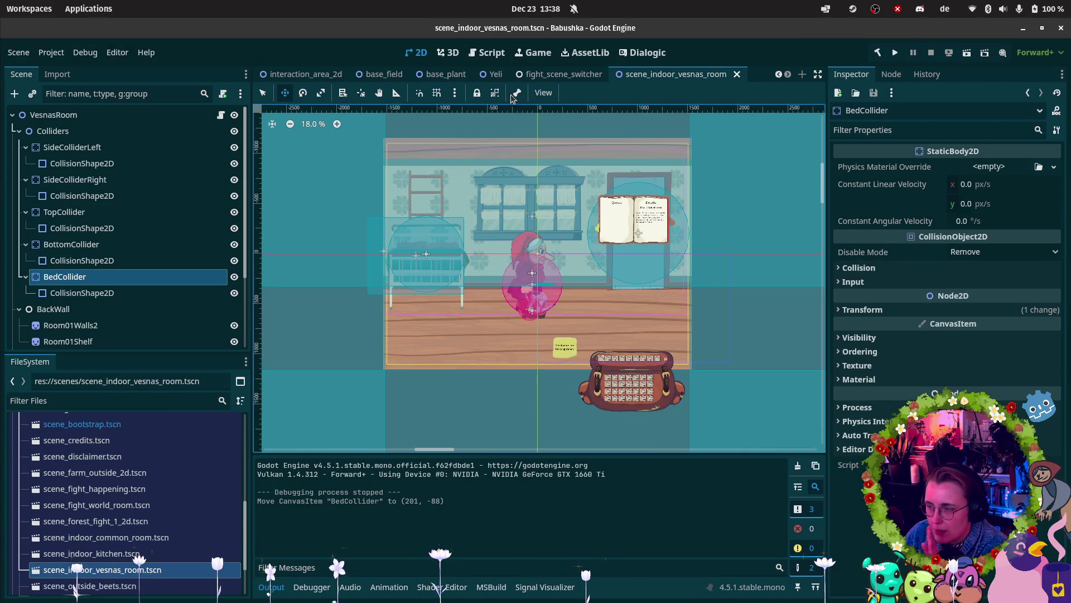
{"action": "left_click", "coordinate": [642, 53]}
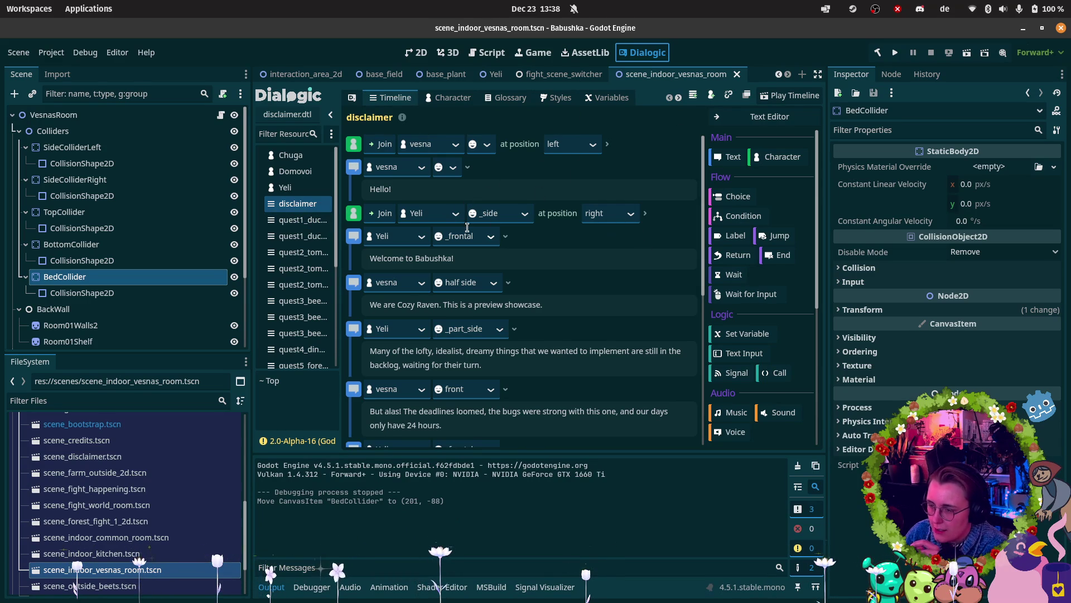
Step: Browse the quest timelines in Dialogic and open quest2_tomatoes_interim
{"action": "left_click", "coordinate": [311, 220]}
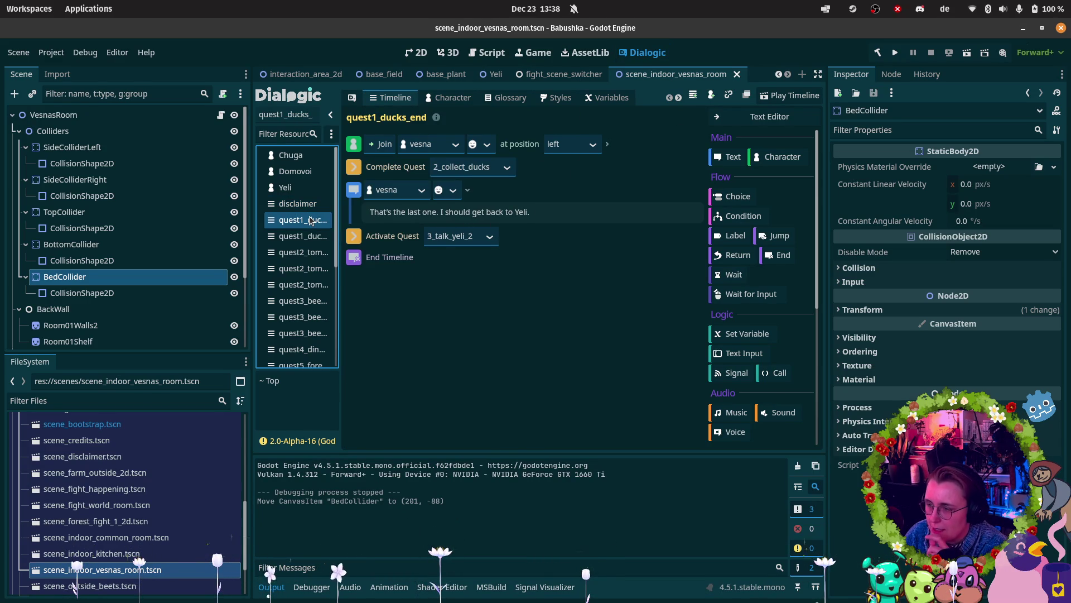
{"action": "left_click", "coordinate": [301, 236]}
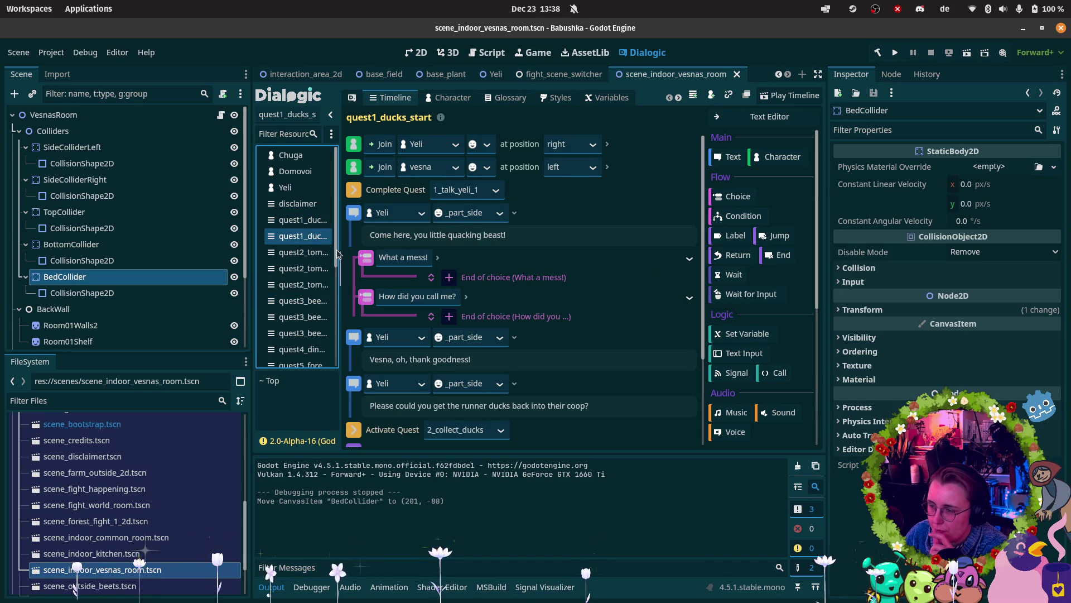
{"action": "left_click_drag", "start_coordinate": [339, 252], "coordinate": [358, 252]}
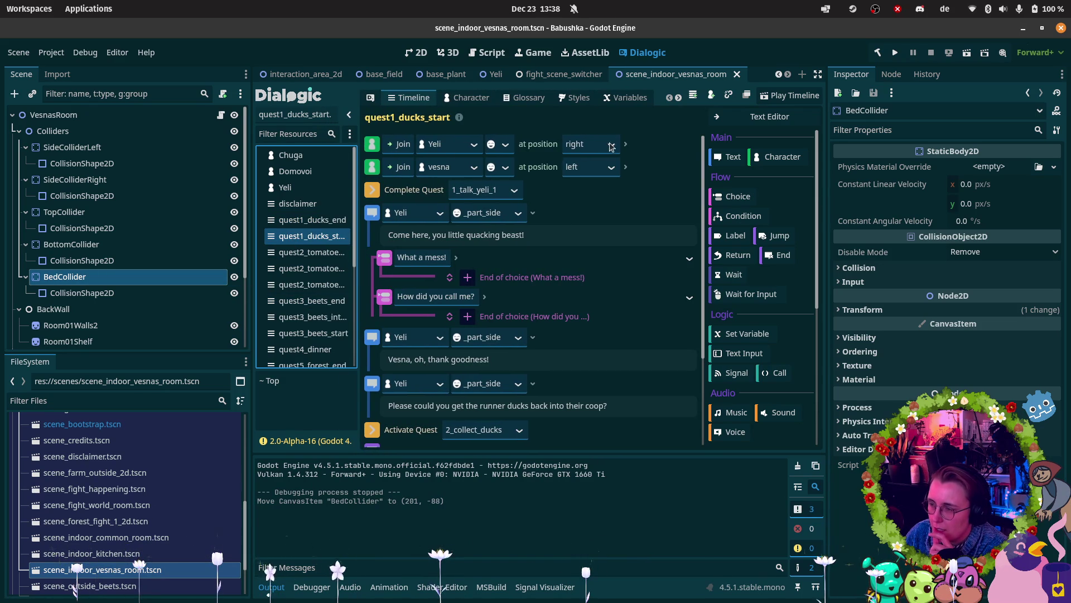
{"action": "left_click", "coordinate": [314, 253]}
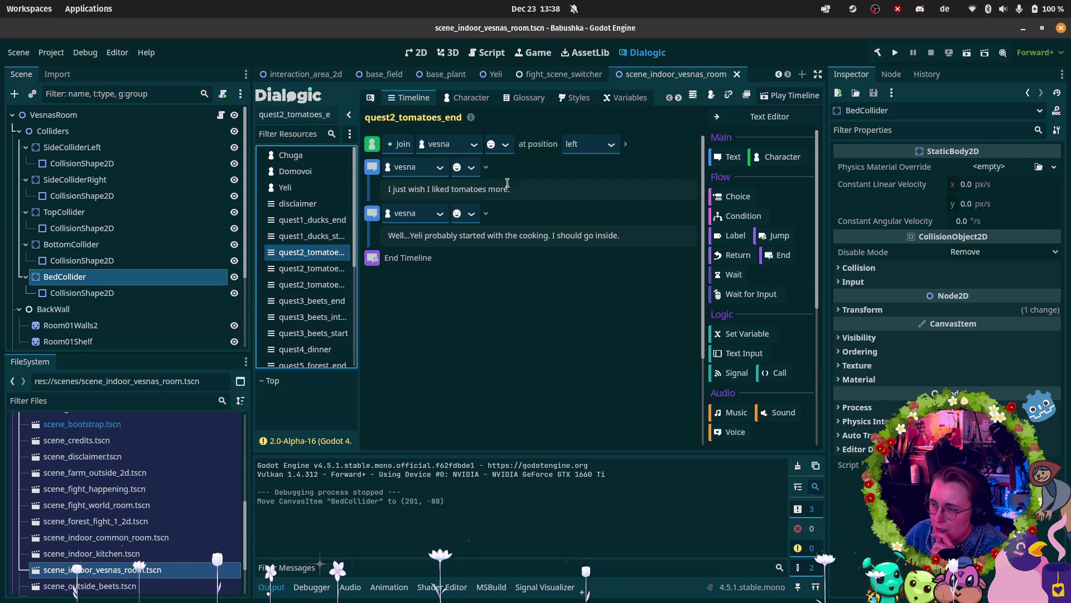
{"action": "key", "text": "Down"}
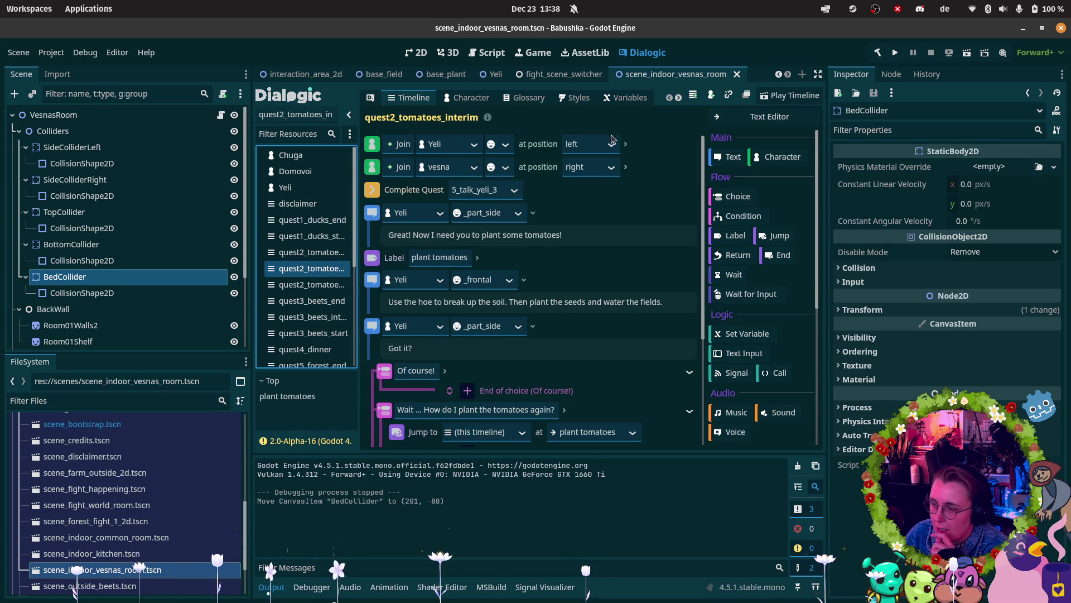
Step: Set Yeli's Join position to right and Vesna's Join position to left
{"action": "left_click", "coordinate": [609, 146]}
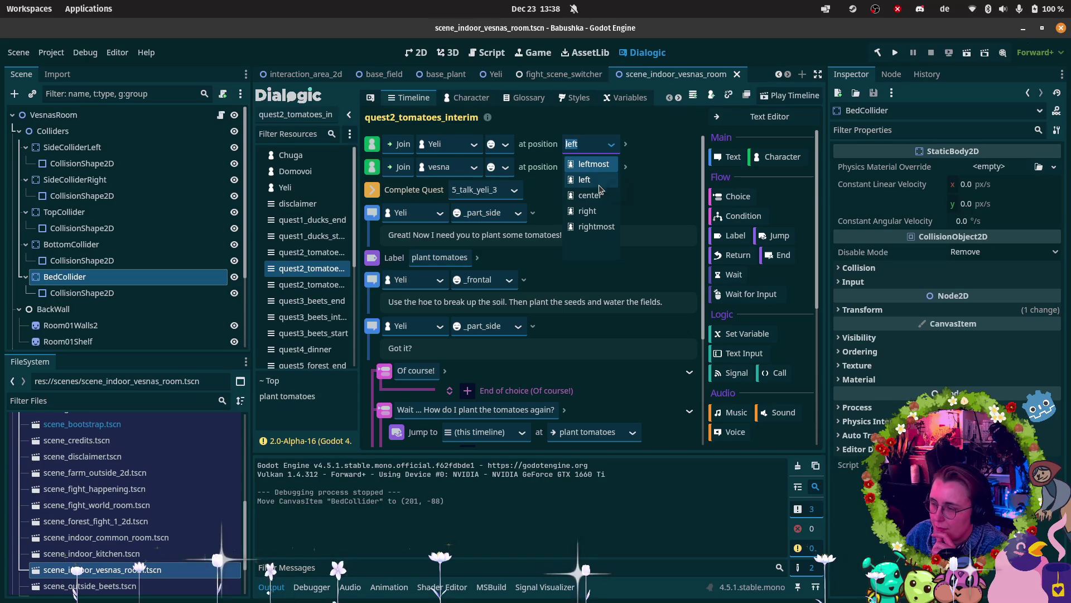
{"action": "left_click", "coordinate": [589, 211]}
{"action": "left_click", "coordinate": [611, 169]}
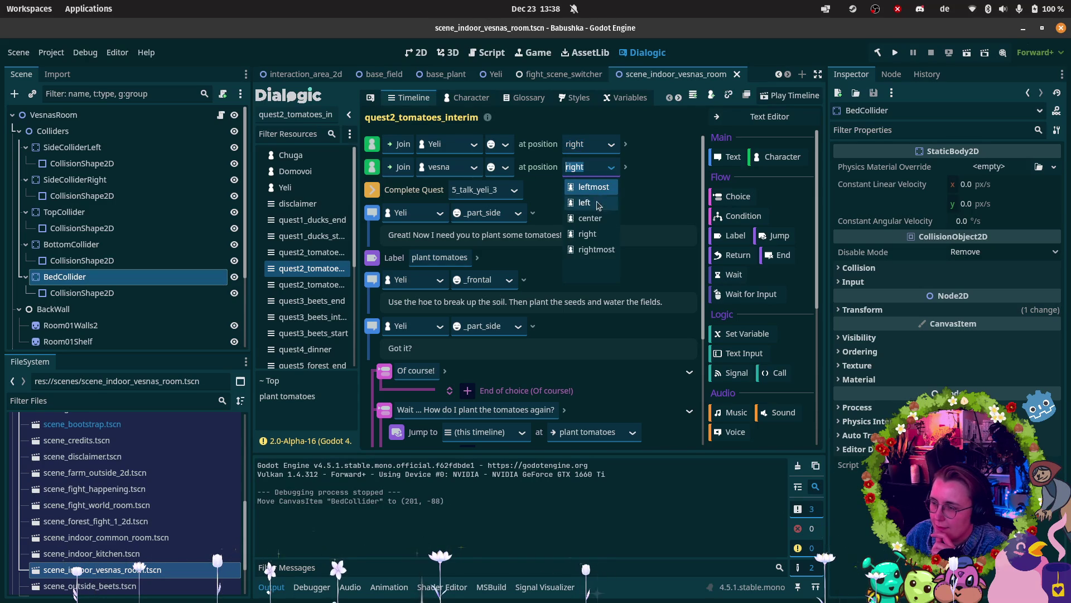
{"action": "left_click", "coordinate": [596, 201]}
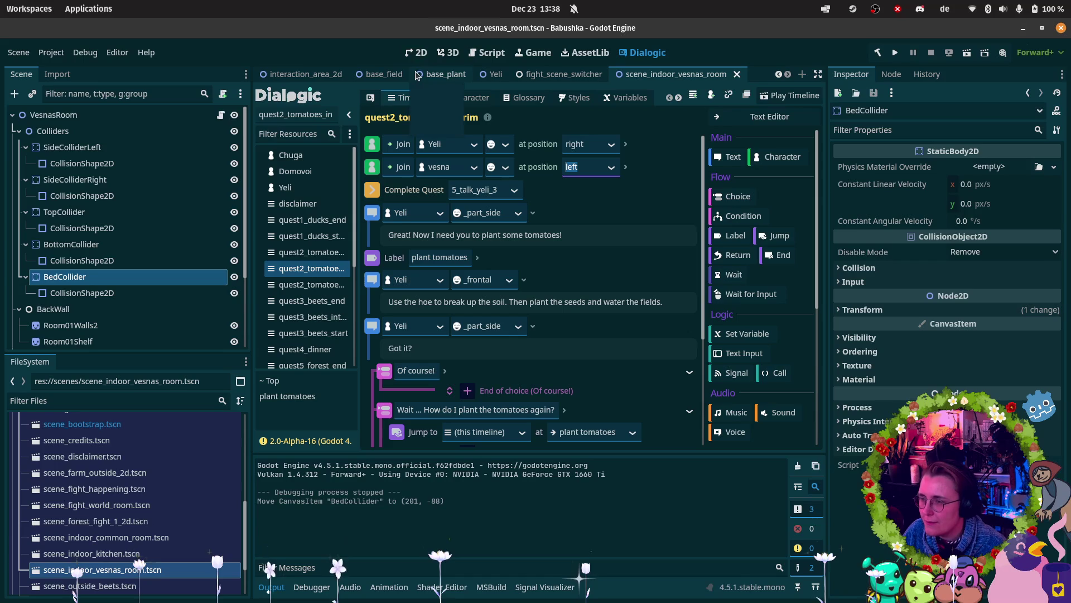
Step: Open scene_bootstrap.tscn from the FileSystem dock
{"action": "scroll", "coordinate": [335, 74], "scroll_direction": "up", "scroll_amount": 1}
{"action": "scroll", "coordinate": [333, 74], "scroll_direction": "down", "scroll_amount": 1}
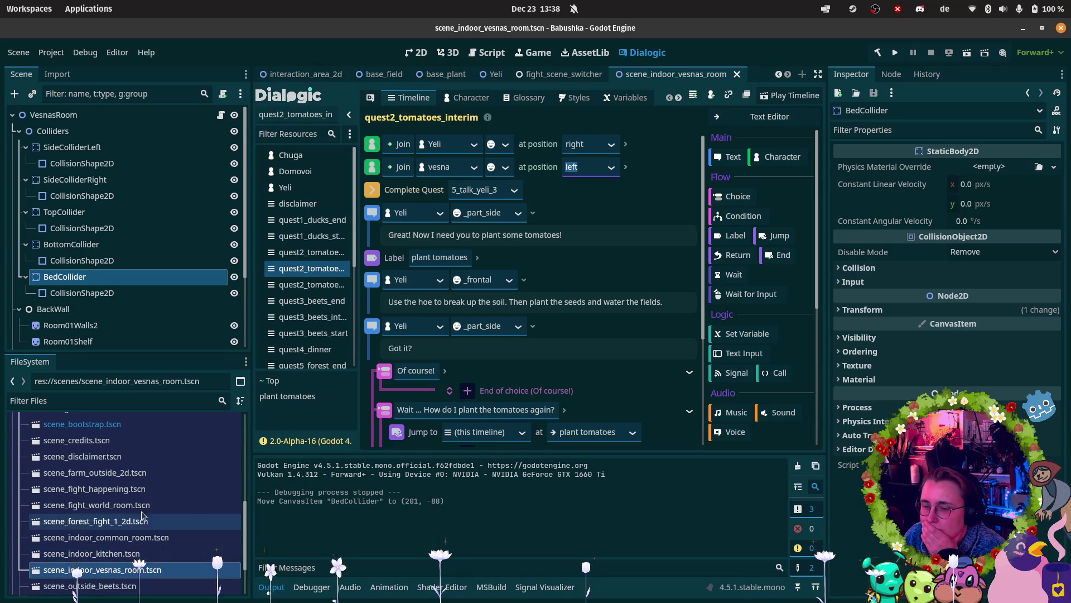
{"action": "scroll", "coordinate": [141, 498], "scroll_direction": "down", "scroll_amount": 1}
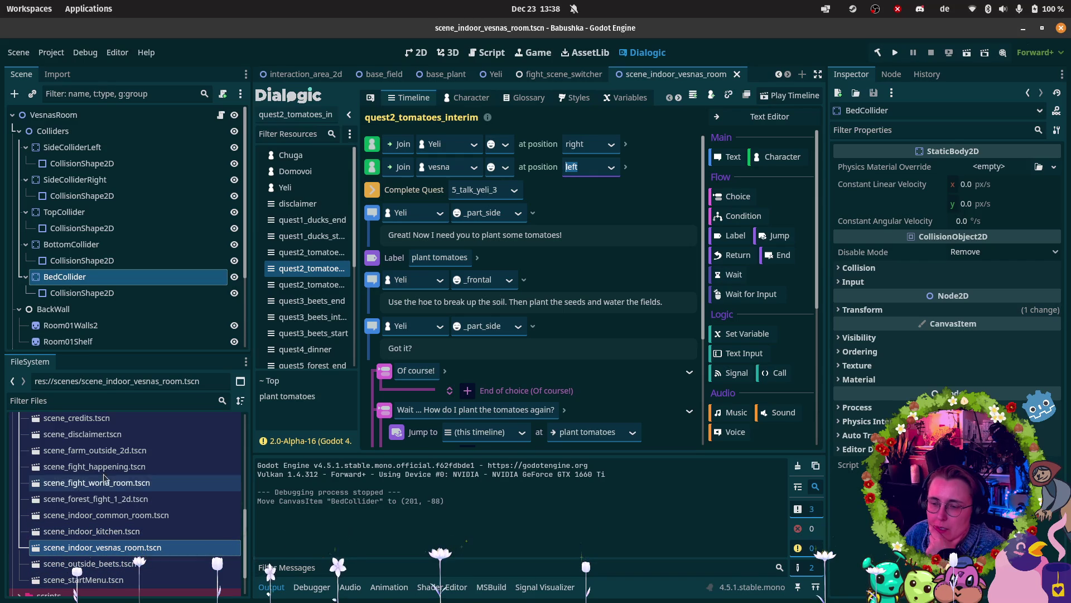
{"action": "scroll", "coordinate": [119, 444], "scroll_direction": "up", "scroll_amount": 1}
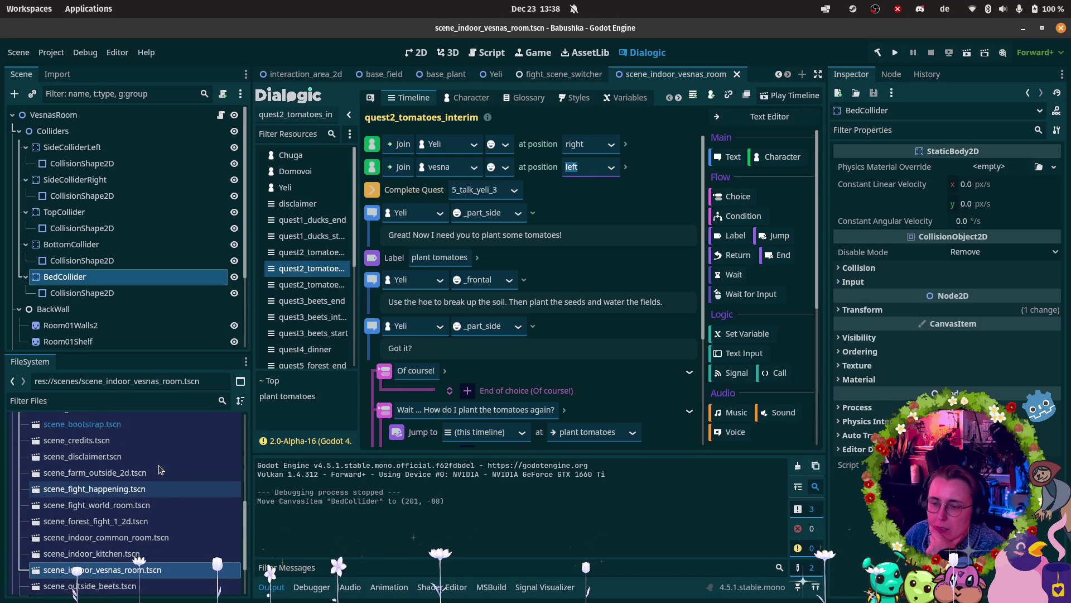
{"action": "double_click", "coordinate": [90, 424]}
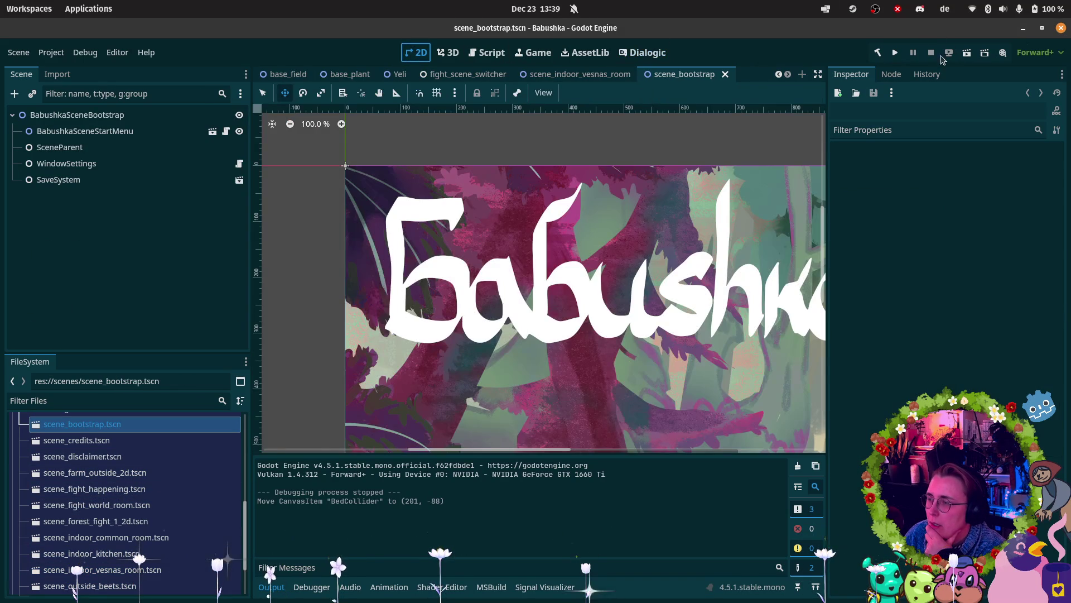
Step: Run the project so the Babushka title screen appears in the embedded Game tab
{"action": "left_click", "coordinate": [966, 55]}
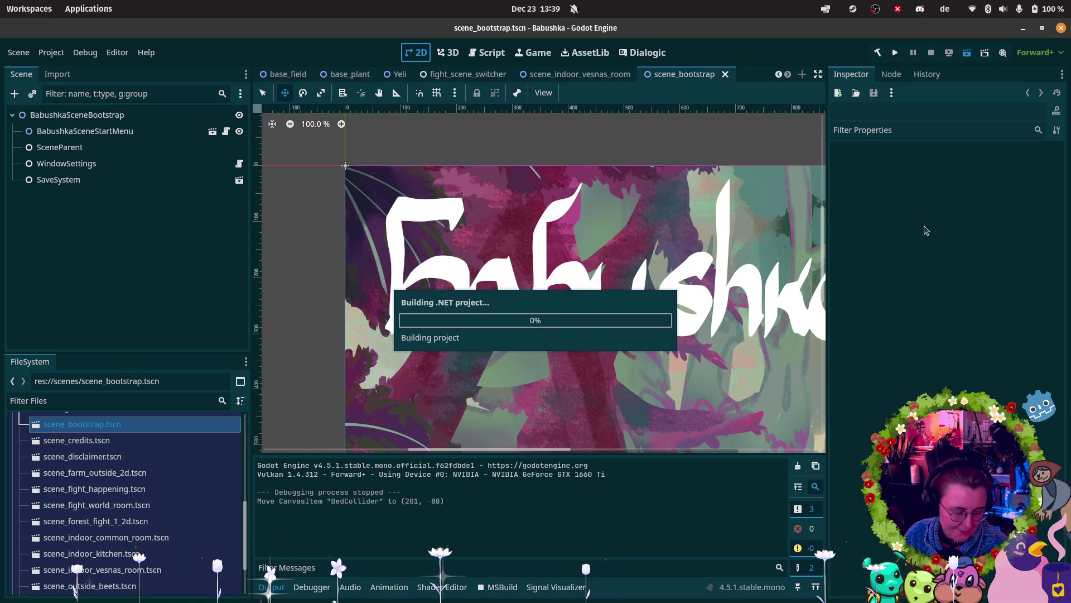
{"action": "mouse_move", "coordinate": [21, 70]}
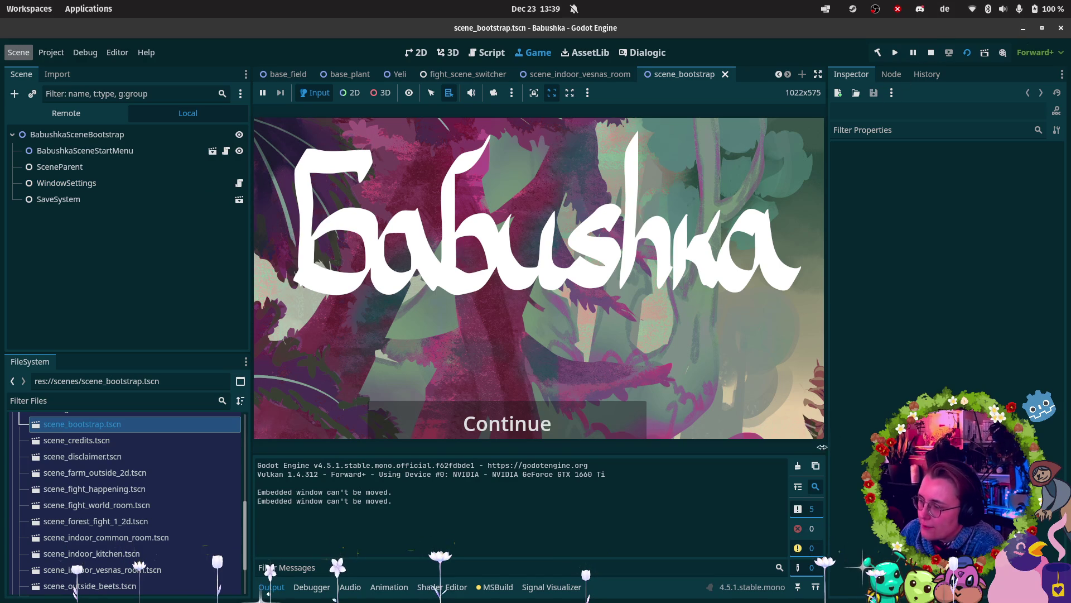
Step: Widen the game view, start a New Game, and click through the six intro dialogue lines
{"action": "left_click_drag", "start_coordinate": [828, 422], "coordinate": [845, 422]}
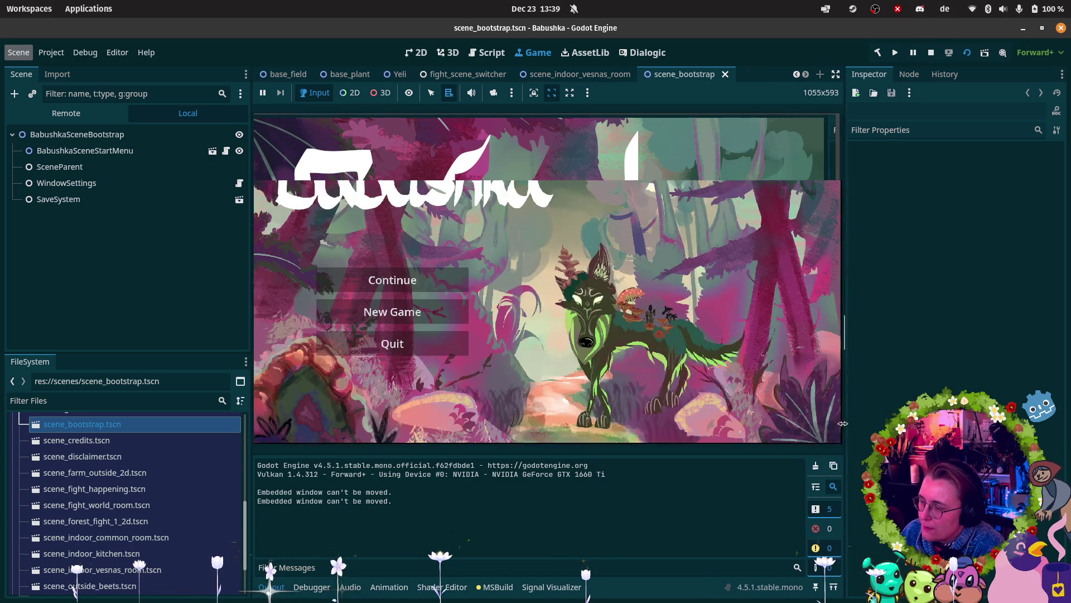
{"action": "left_click", "coordinate": [355, 312]}
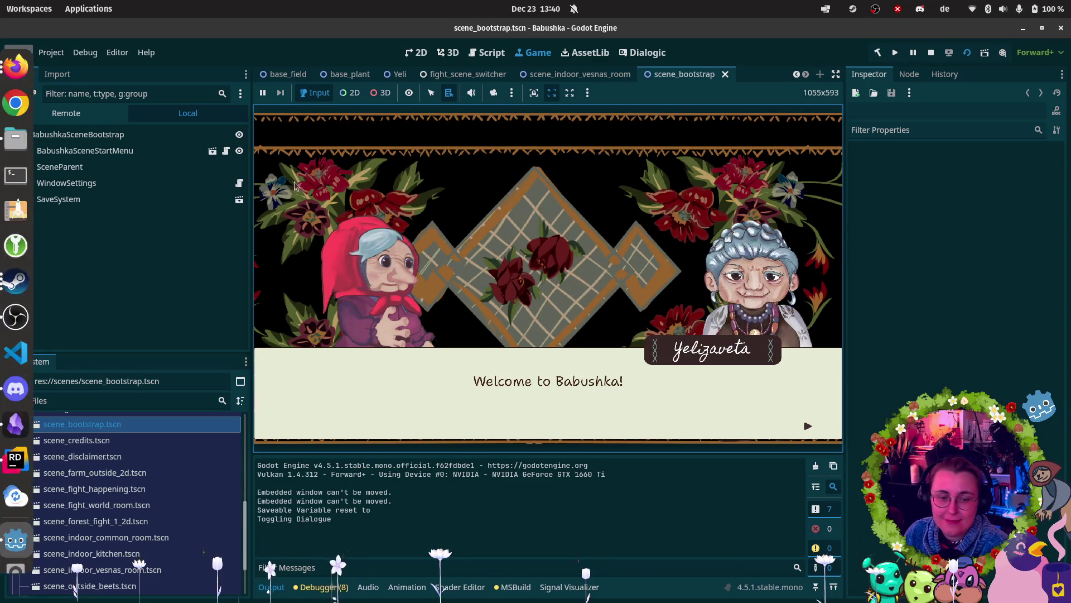
{"action": "left_click", "coordinate": [518, 260]}
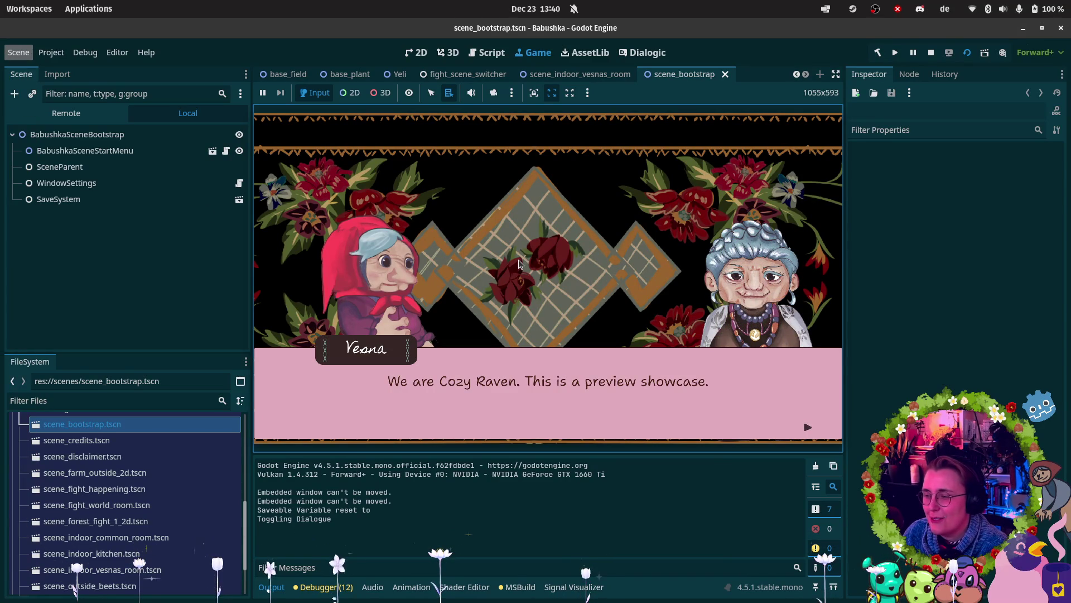
{"action": "left_click", "coordinate": [578, 246]}
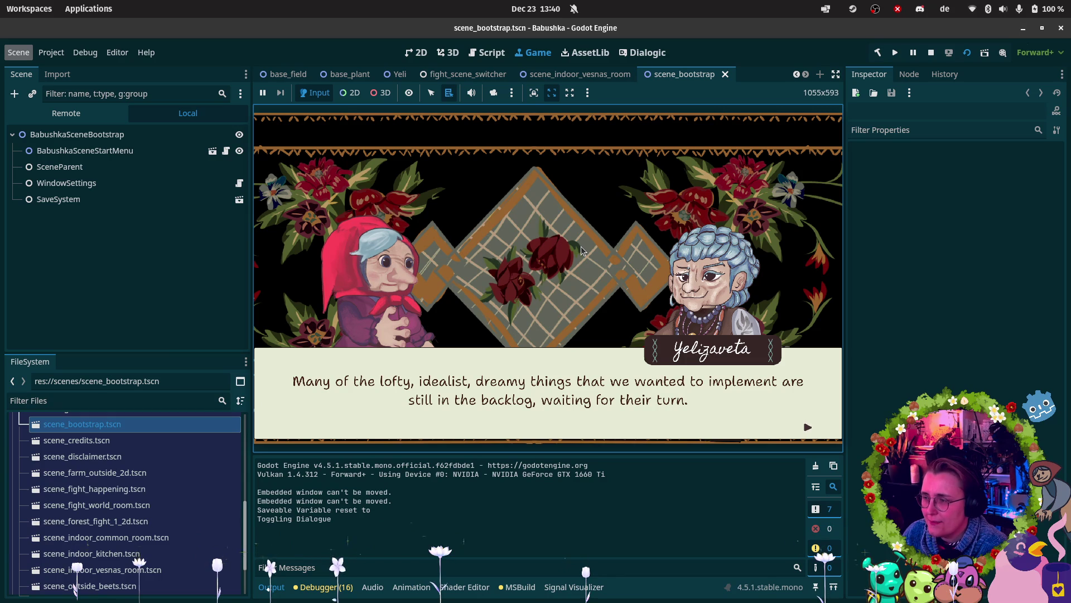
{"action": "left_click", "coordinate": [578, 243]}
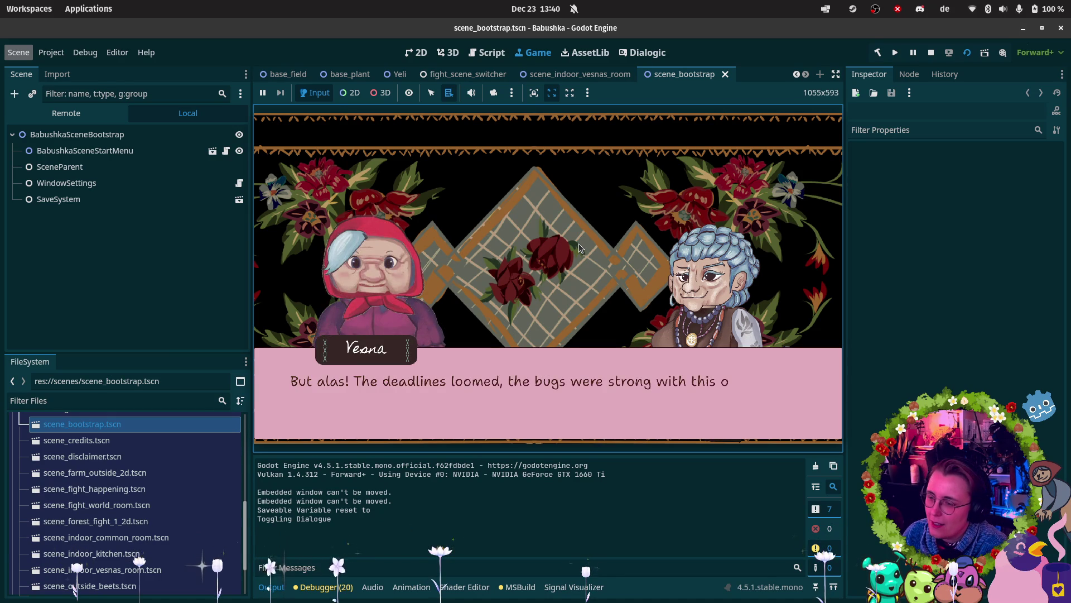
{"action": "left_click", "coordinate": [578, 243]}
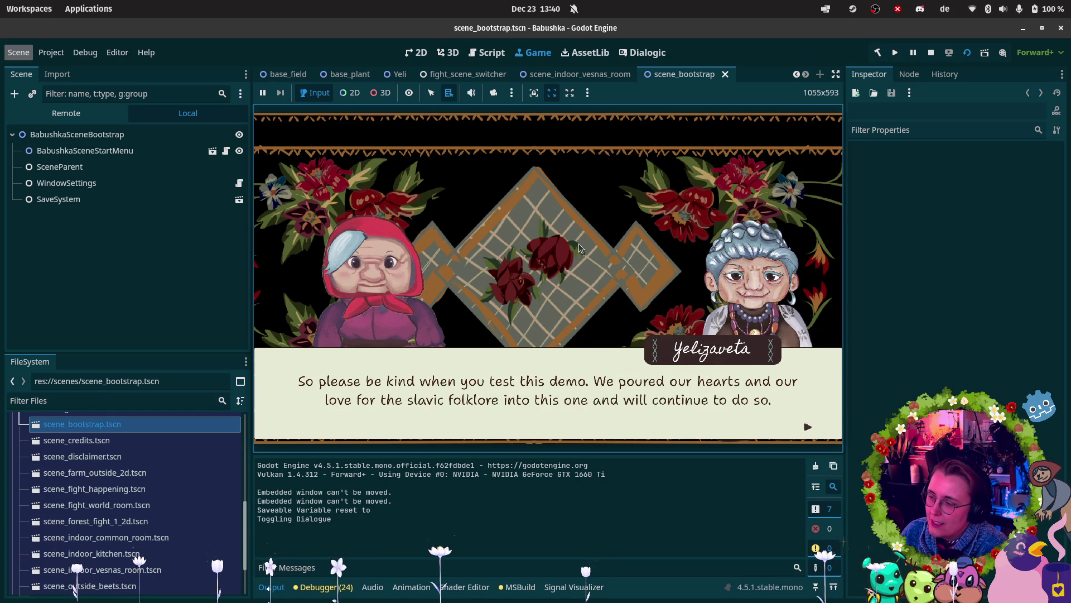
{"action": "left_click", "coordinate": [579, 243]}
{"action": "left_click", "coordinate": [578, 243]}
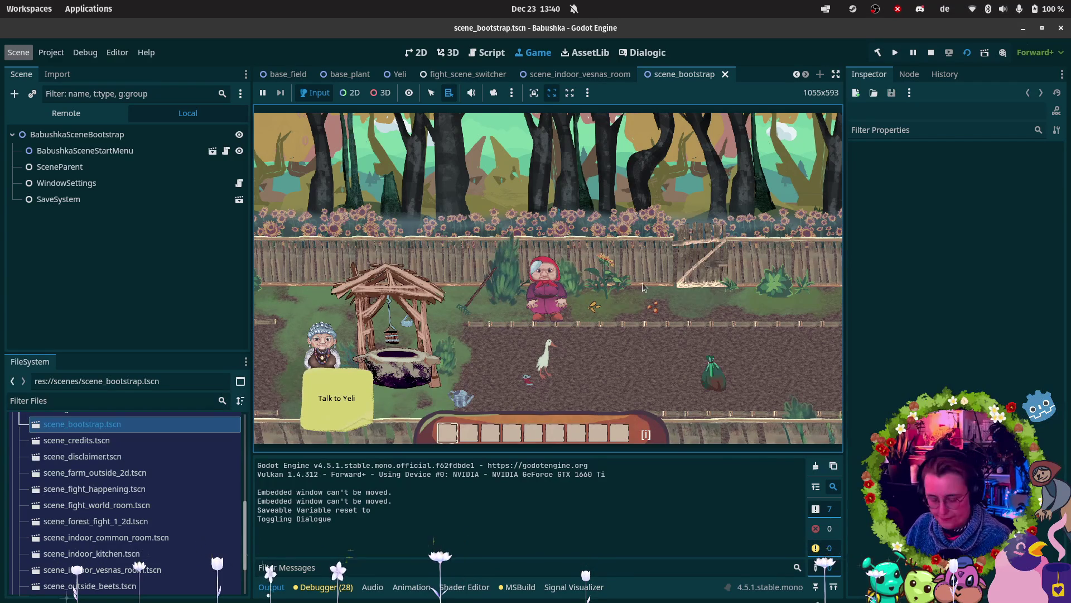
Step: Walk Vesna to Yeli at the well and go through her conversation twice
{"action": "key", "text": "d"}
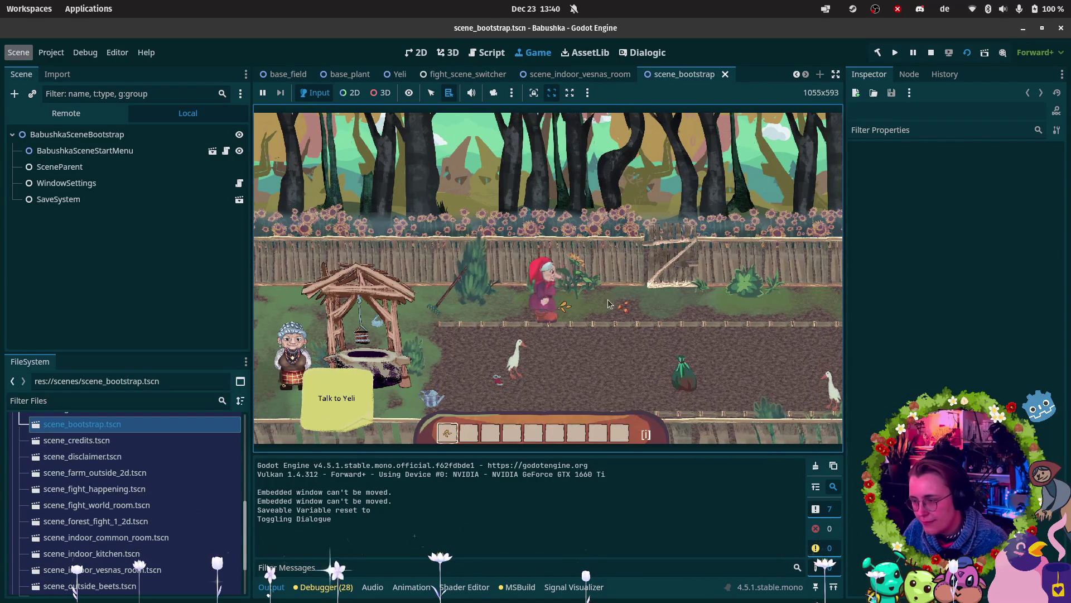
{"action": "key", "text": "a"}
{"action": "key", "text": "s"}
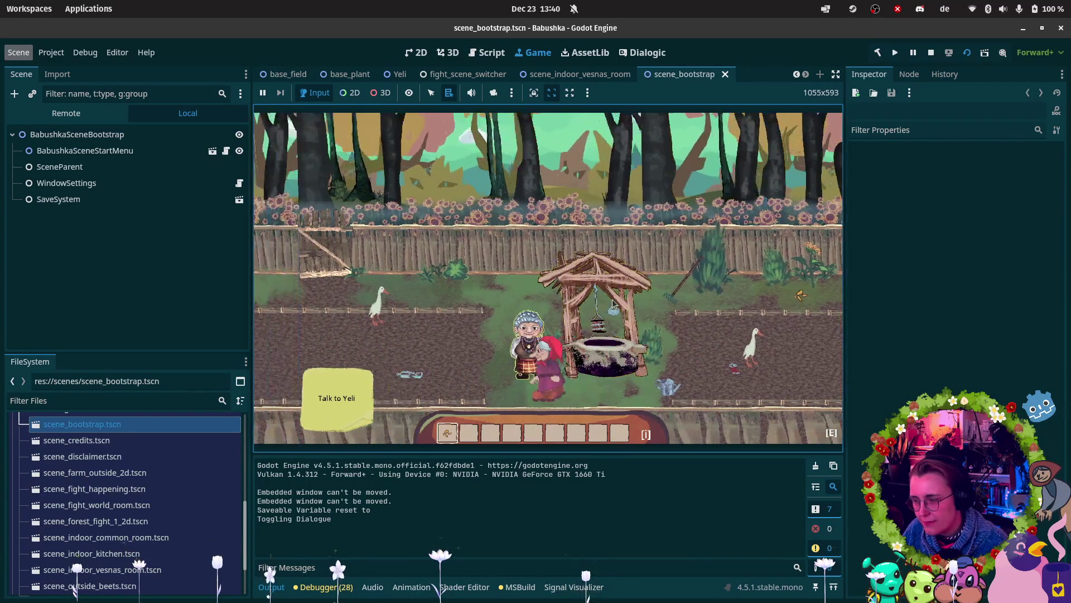
{"action": "key", "text": "e"}
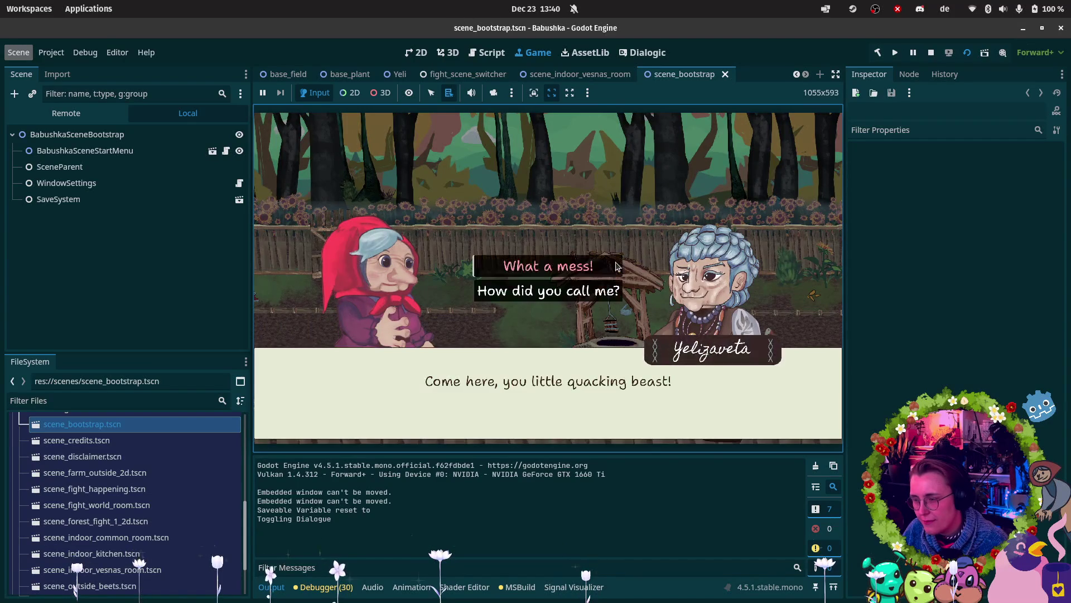
{"action": "left_click", "coordinate": [617, 267]}
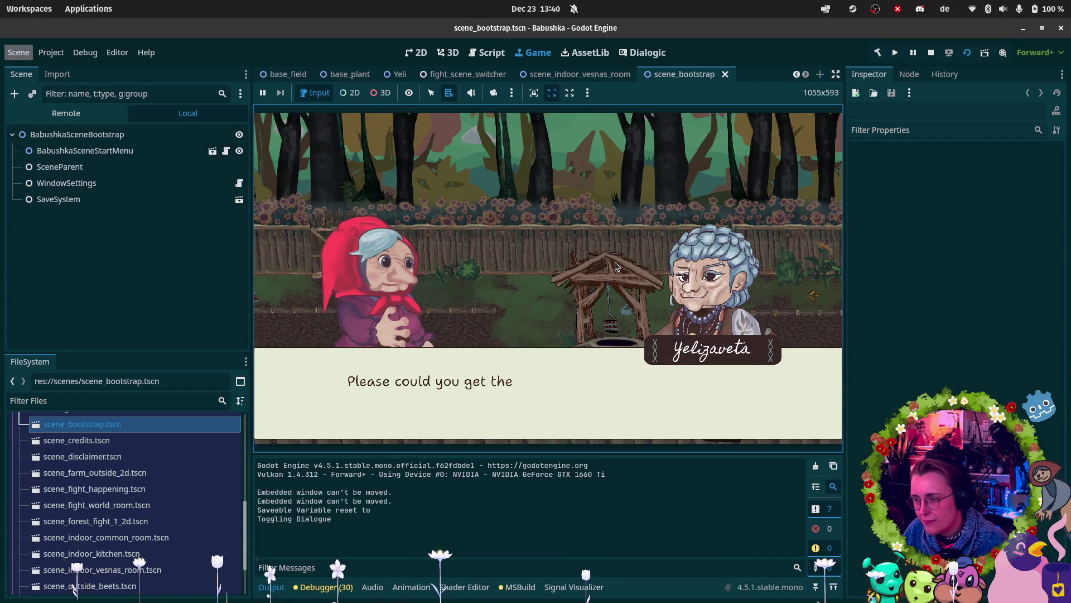
{"action": "left_click", "coordinate": [617, 266]}
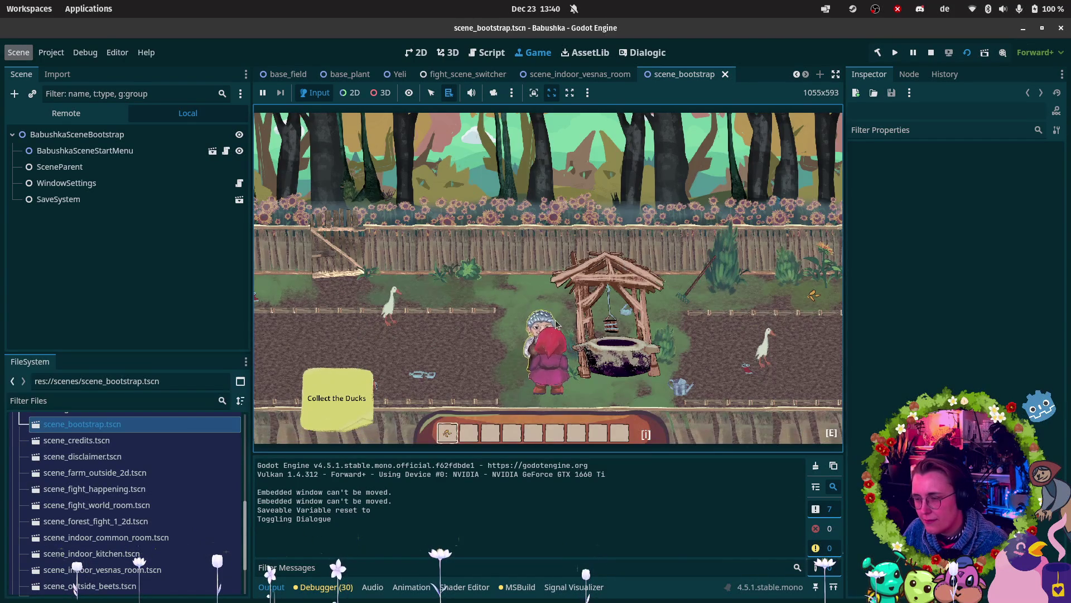
{"action": "key", "text": "e"}
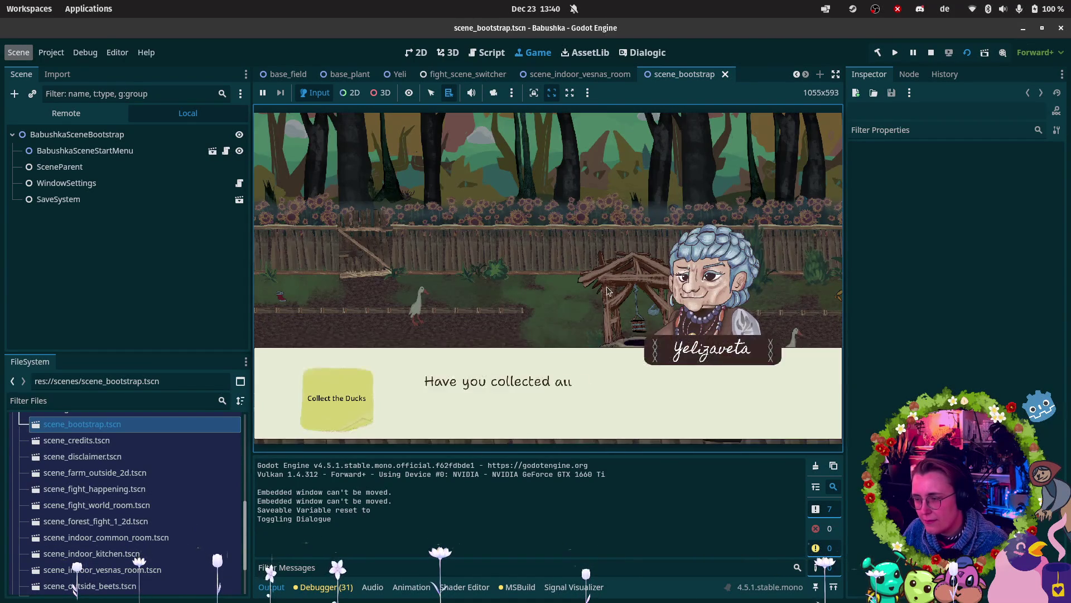
{"action": "left_click", "coordinate": [609, 287]}
Step: Walk Vesna left toward the house, collecting the first three ducks
{"action": "key", "text": "w"}
{"action": "key", "text": "a"}
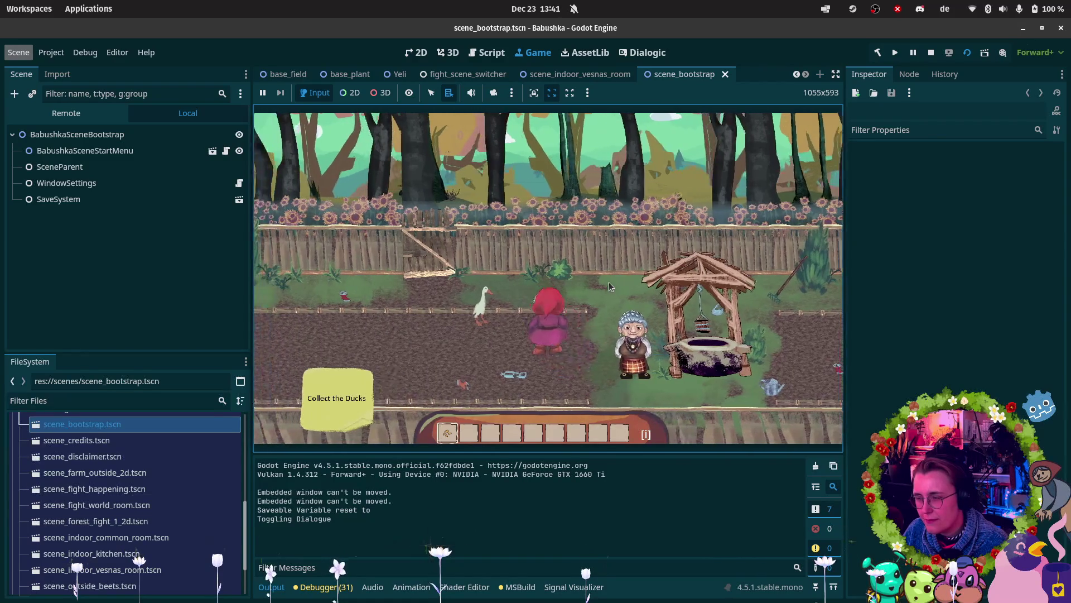
{"action": "key", "text": "a"}
{"action": "key", "text": "s"}
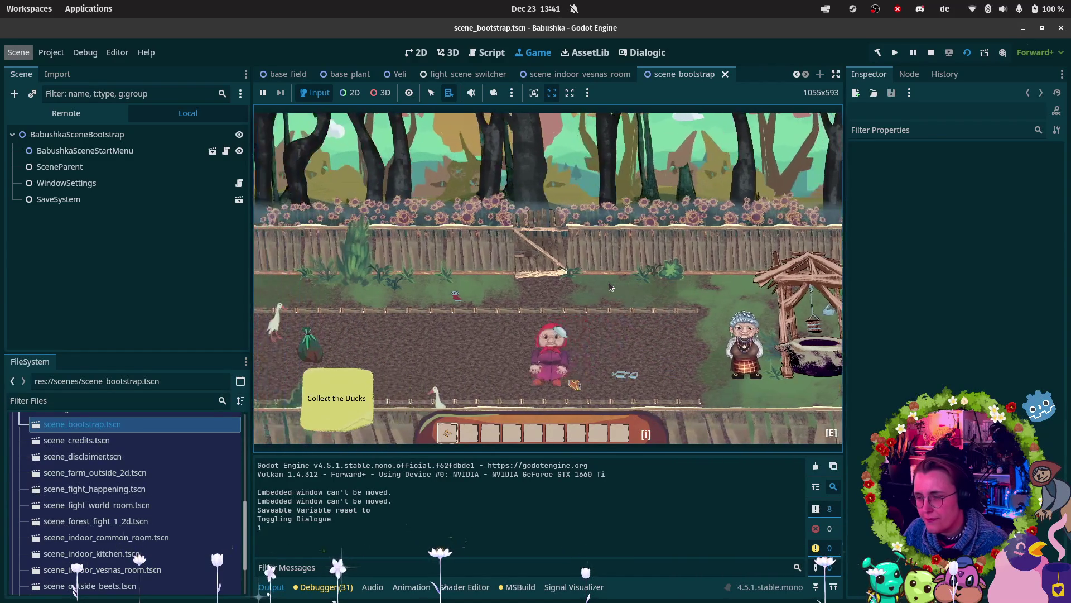
{"action": "key", "text": "a"}
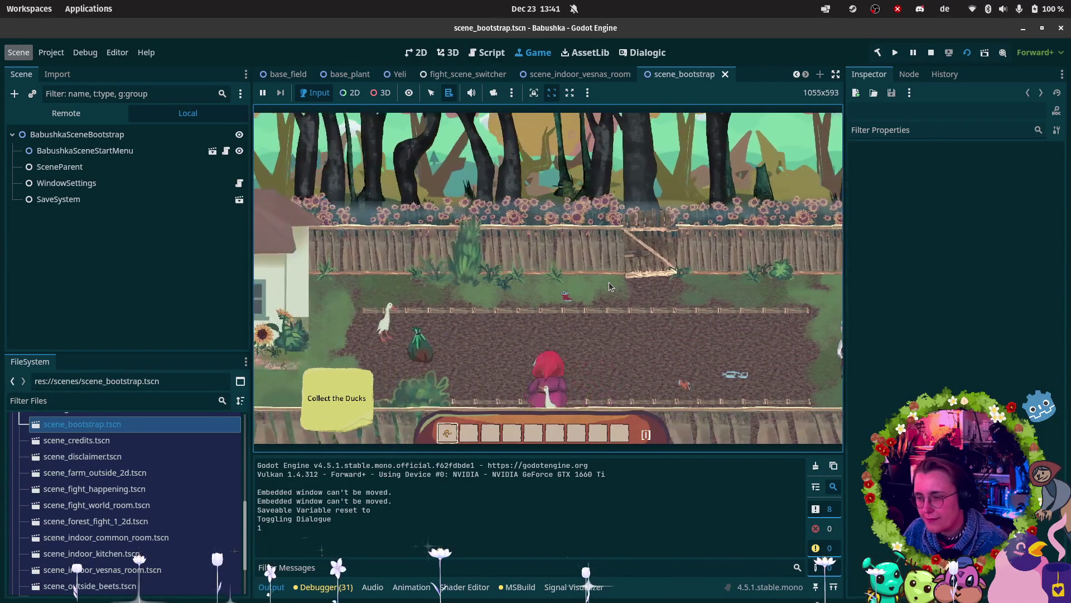
{"action": "key", "text": "w"}
{"action": "key", "text": "a"}
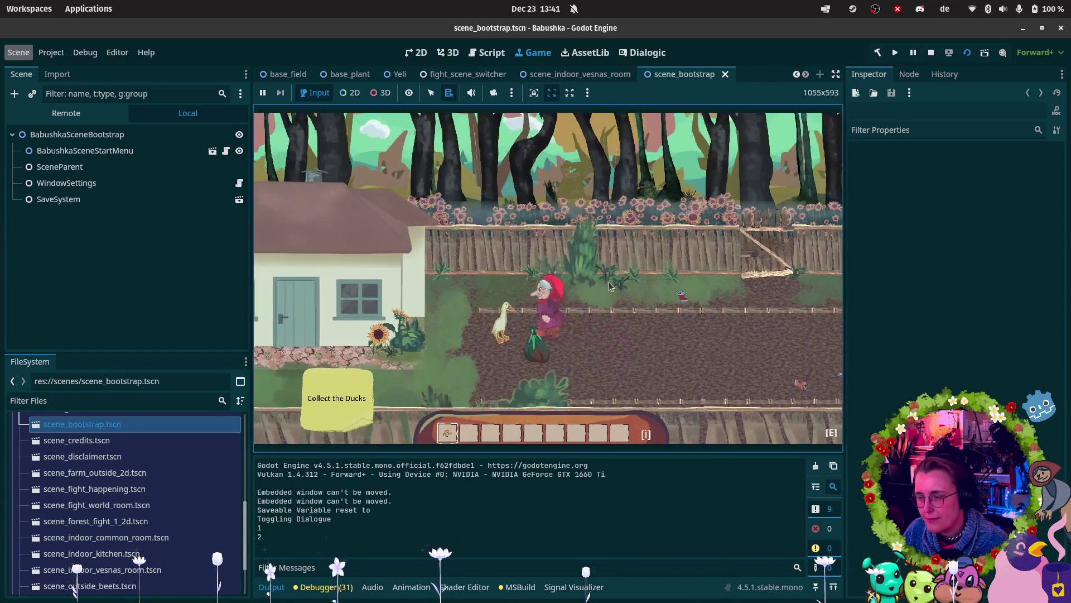
{"action": "key", "text": "a"}
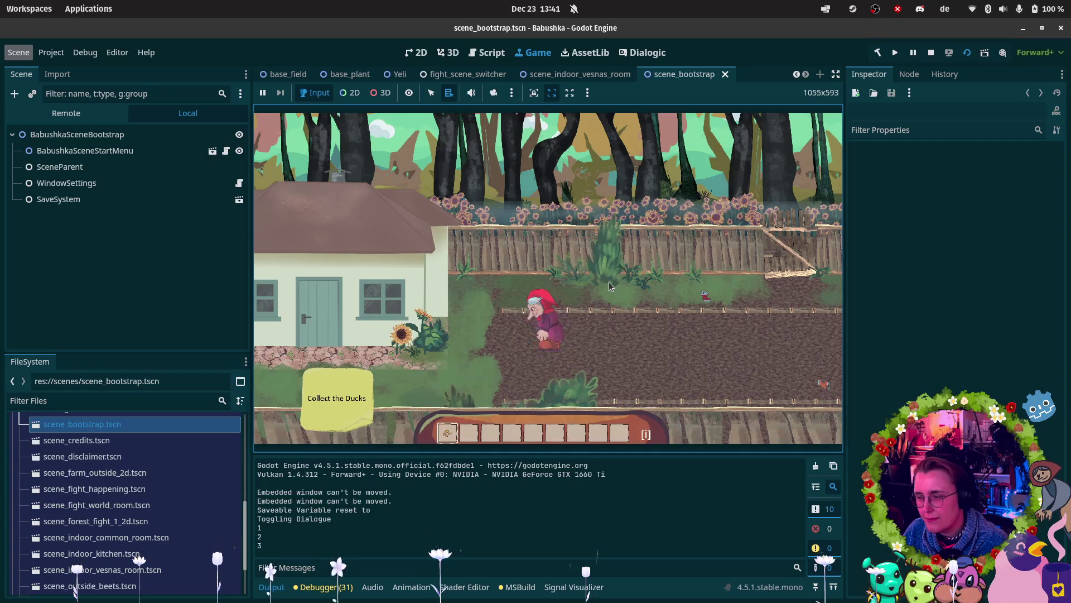
Step: Walk back right to the well and pick up the watering can
{"action": "key", "text": "d"}
{"action": "key", "text": "s"}
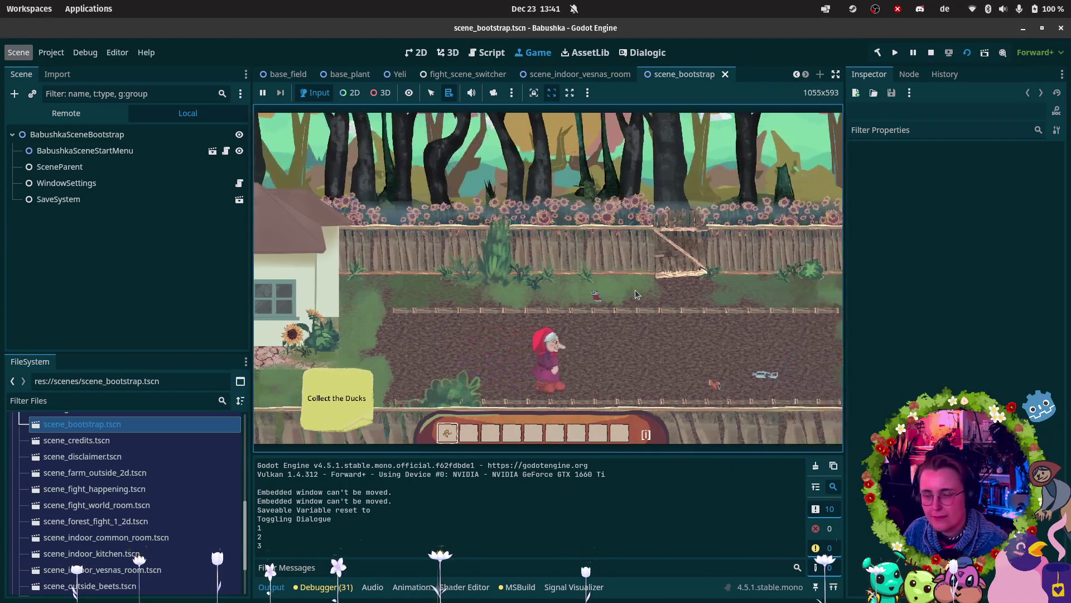
{"action": "key", "text": "d"}
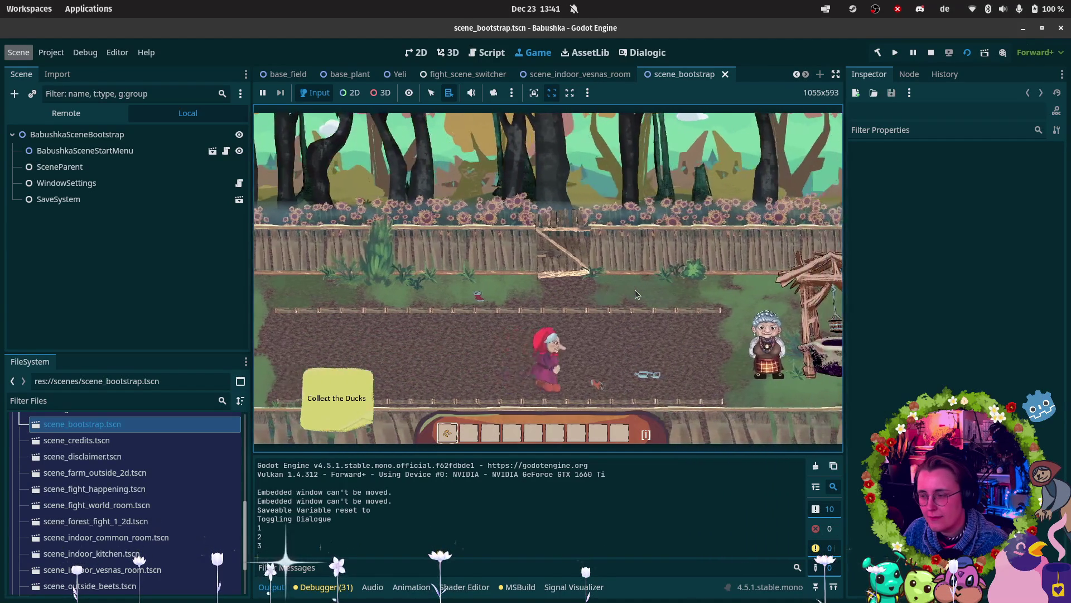
{"action": "key", "text": "d"}
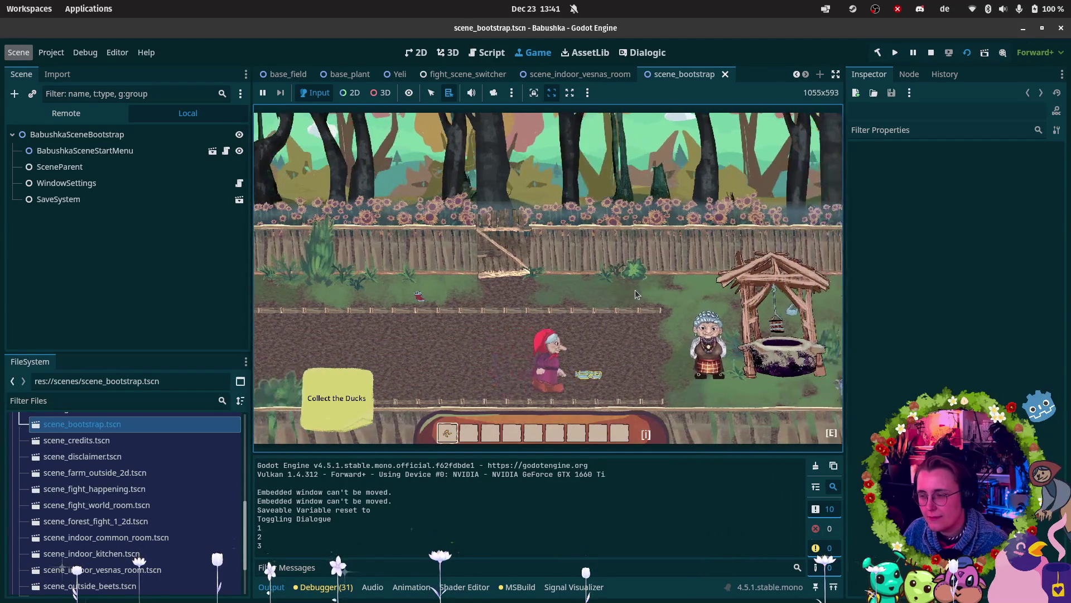
{"action": "key", "text": "d"}
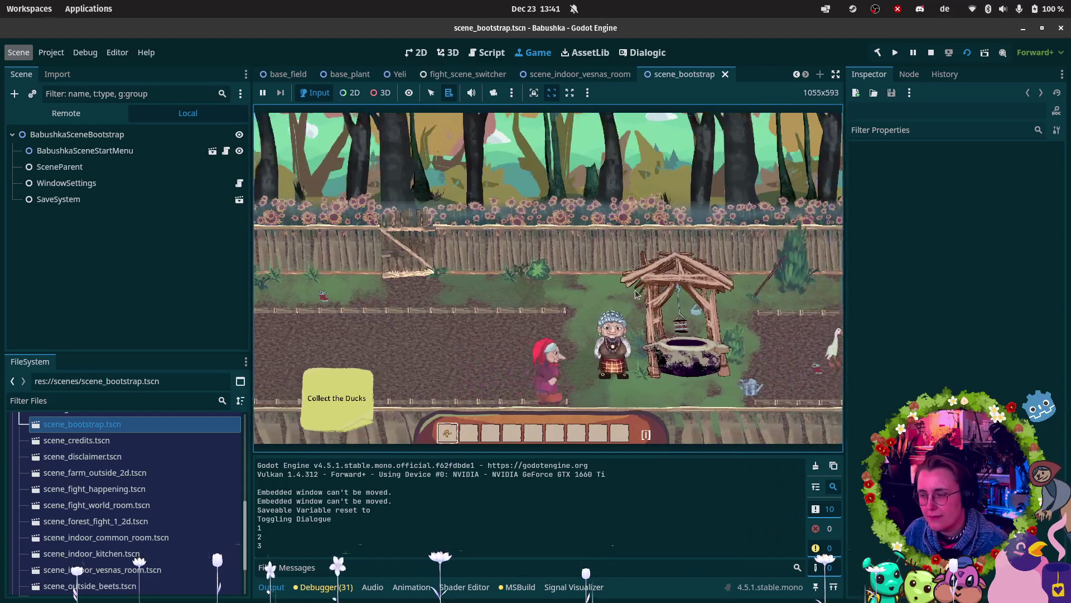
{"action": "key", "text": "d"}
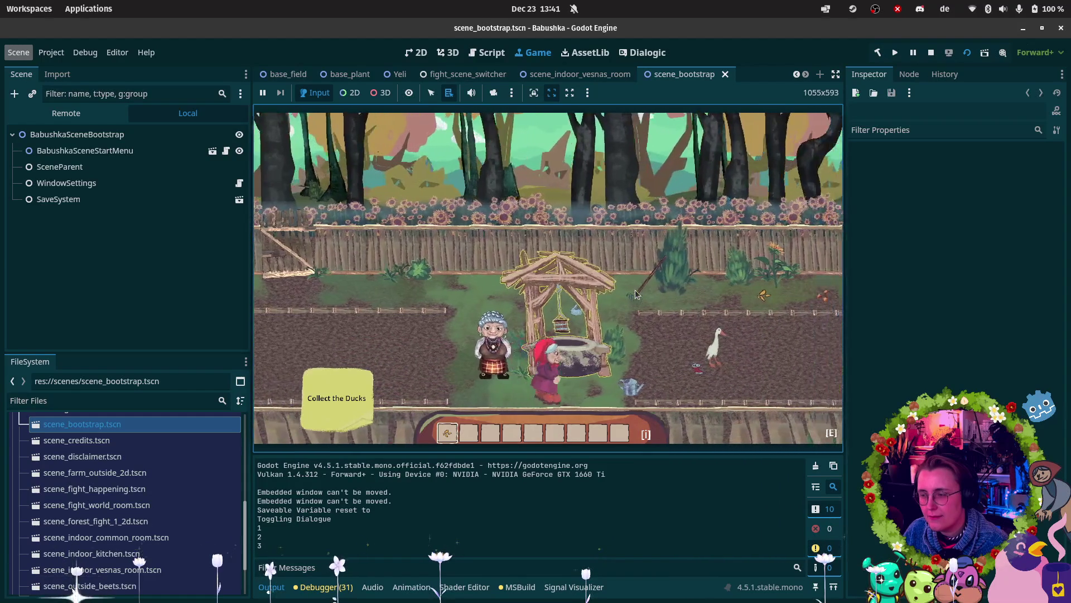
{"action": "key", "text": "e"}
Step: Collect the fourth, fifth and last ducks along the field to the right
{"action": "key", "text": "d"}
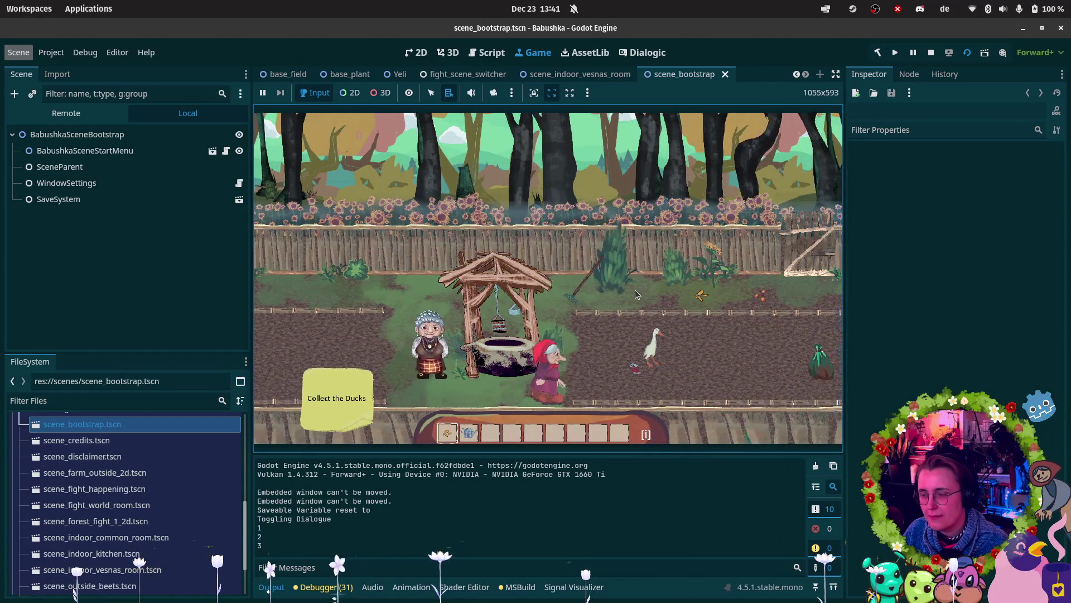
{"action": "key", "text": "d"}
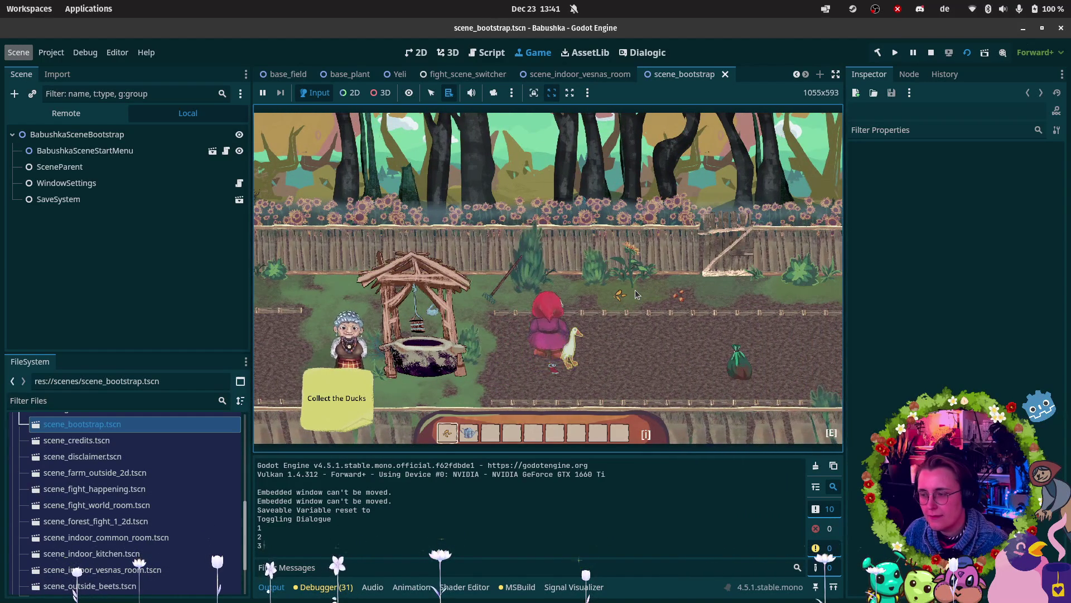
{"action": "key", "text": "a"}
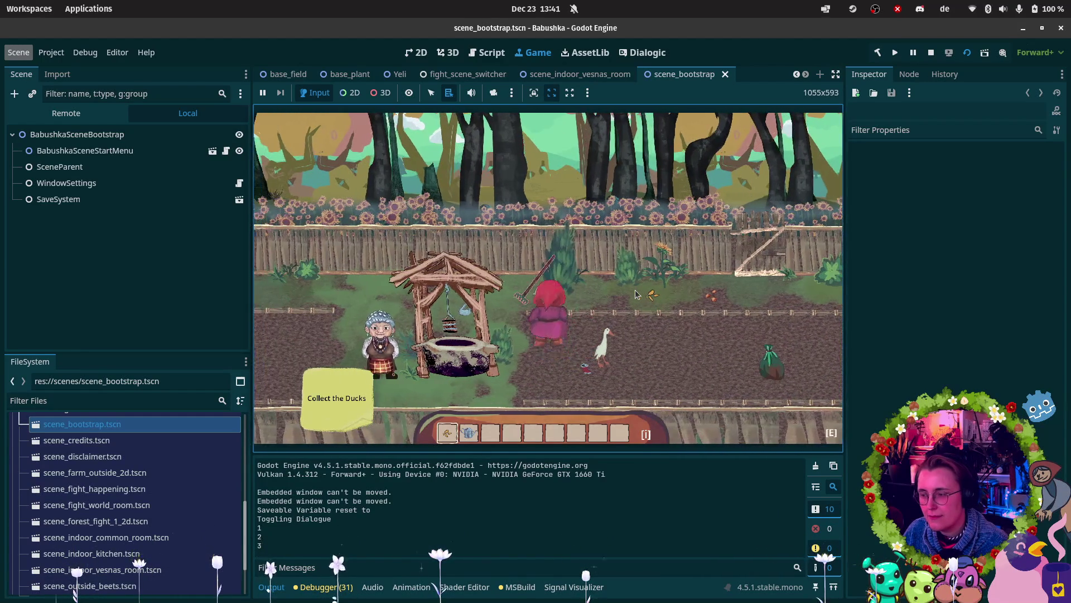
{"action": "key", "text": "e"}
{"action": "key", "text": "d"}
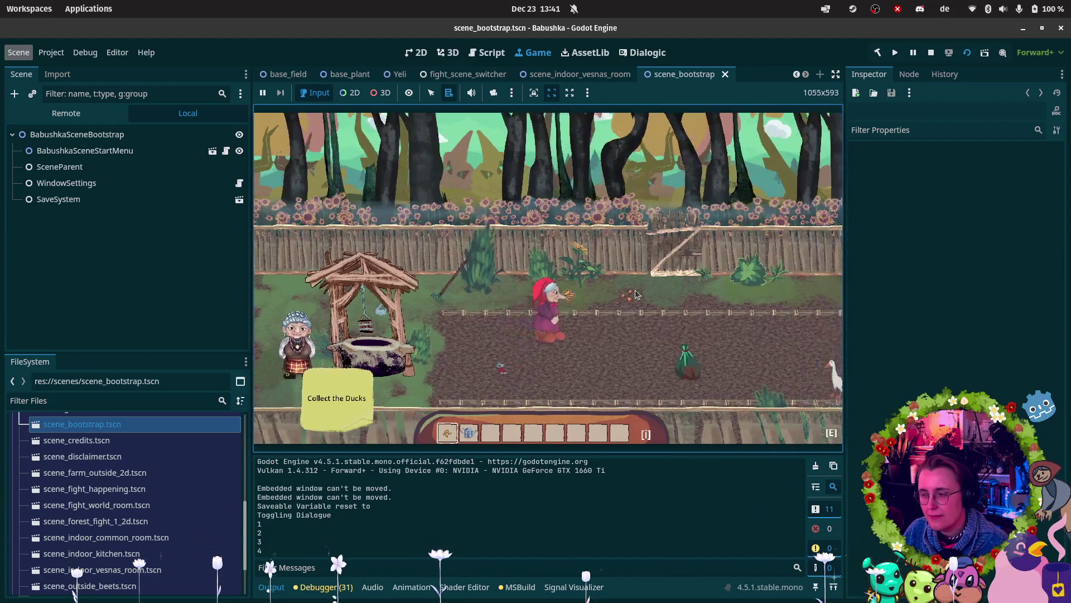
{"action": "key", "text": "d"}
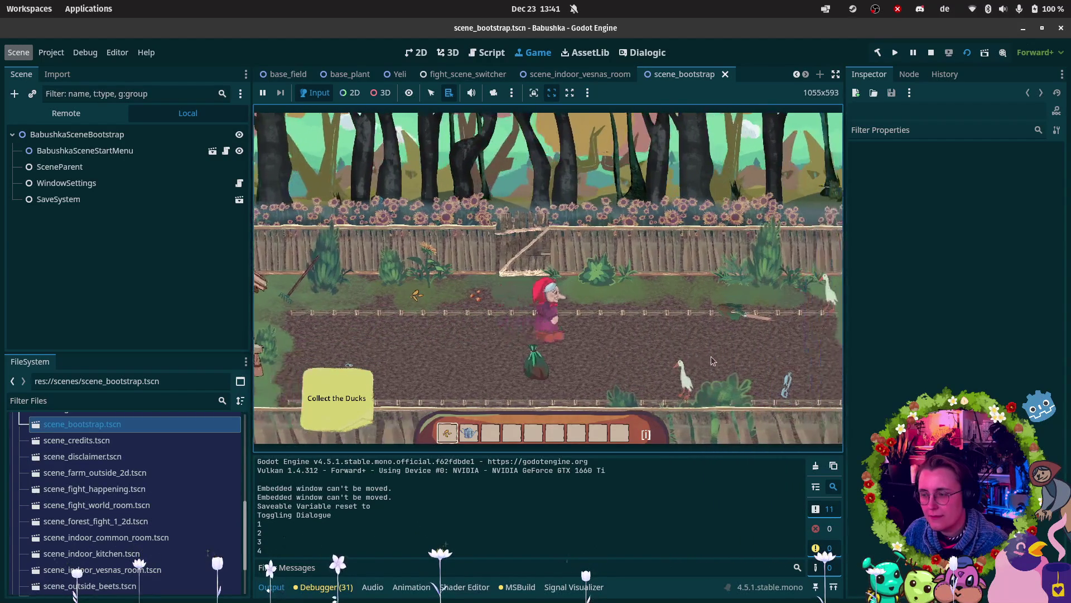
{"action": "key", "text": "s"}
{"action": "key", "text": "w"}
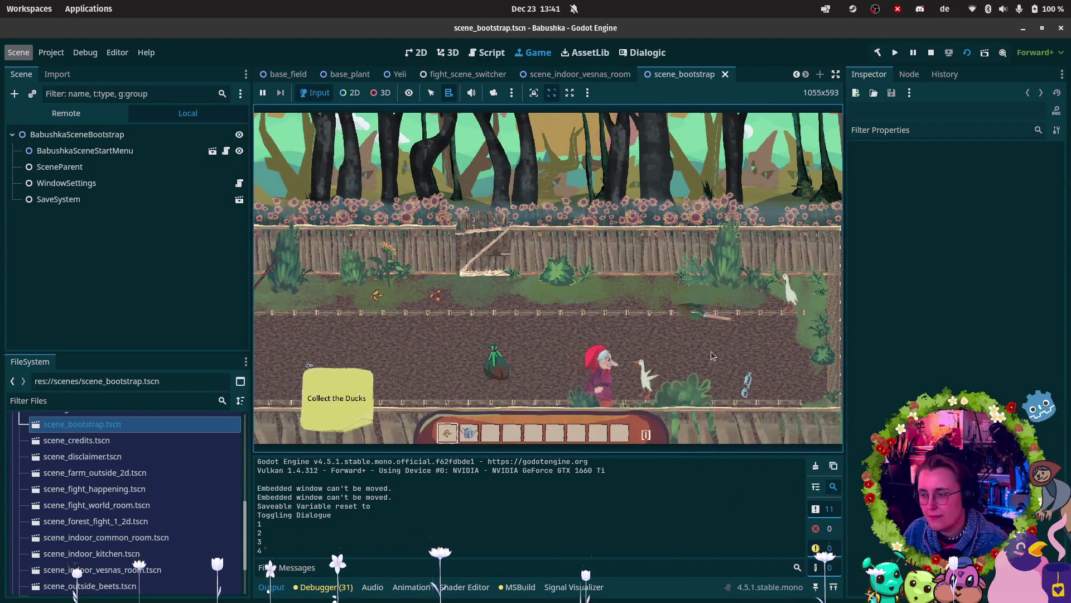
{"action": "key", "text": "e"}
{"action": "key", "text": "w"}
{"action": "key", "text": "d"}
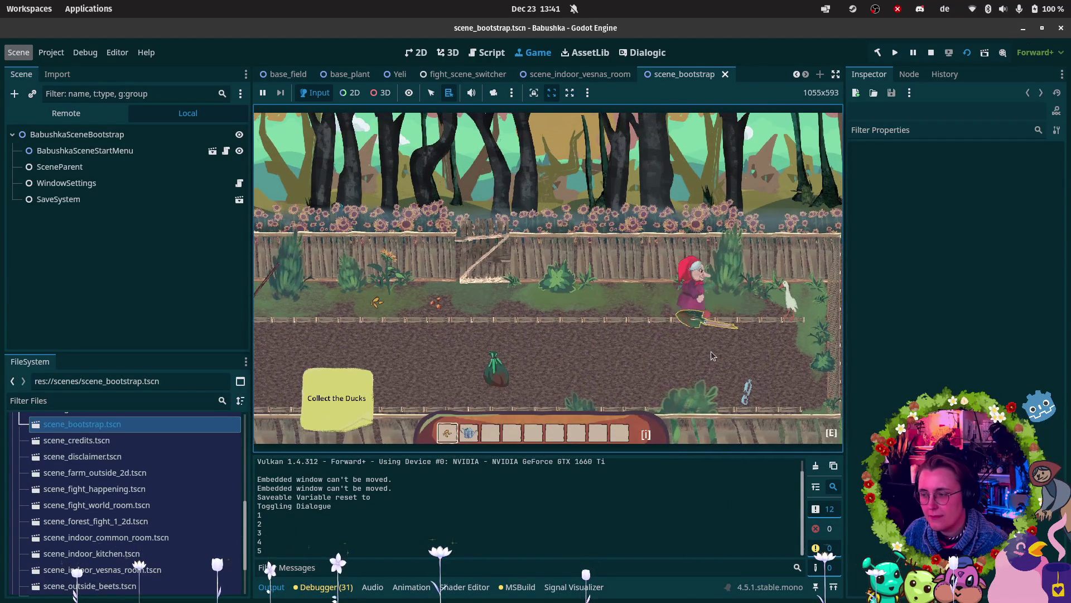
{"action": "key", "text": "d"}
{"action": "key", "text": "e"}
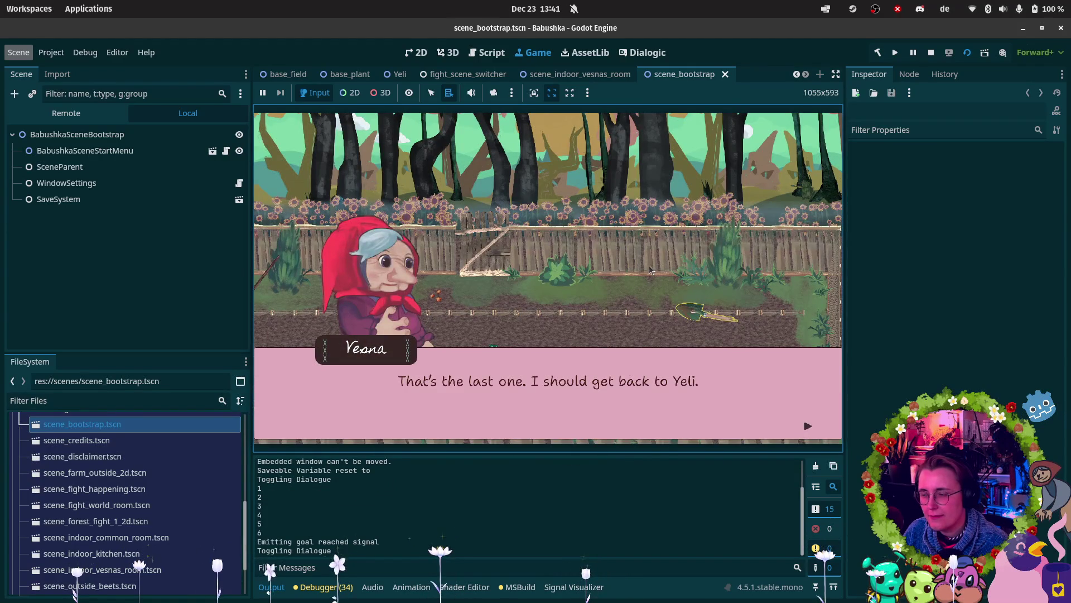
Step: Dismiss the last-duck line, walk Vesna left to Yeli at the well, and talk to her
{"action": "left_click", "coordinate": [649, 265]}
{"action": "key", "text": "a"}
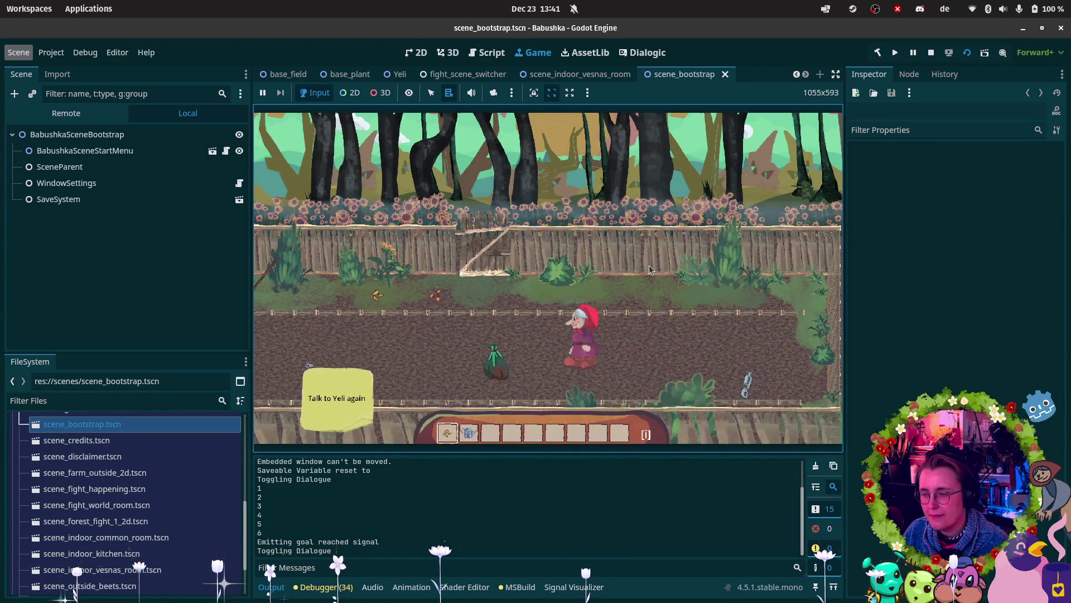
{"action": "key", "text": "a"}
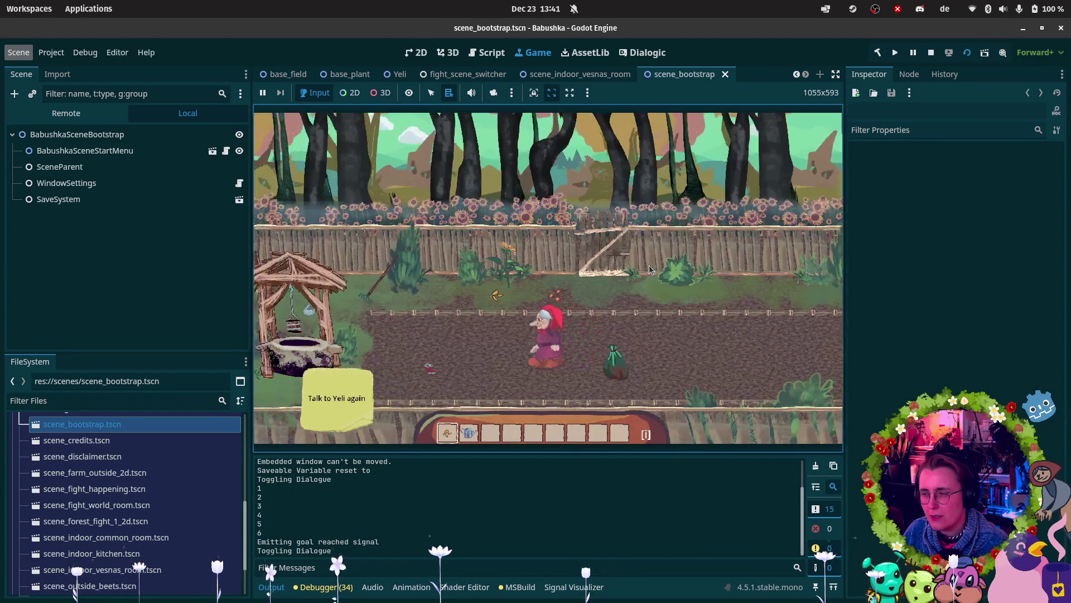
{"action": "key", "text": "a"}
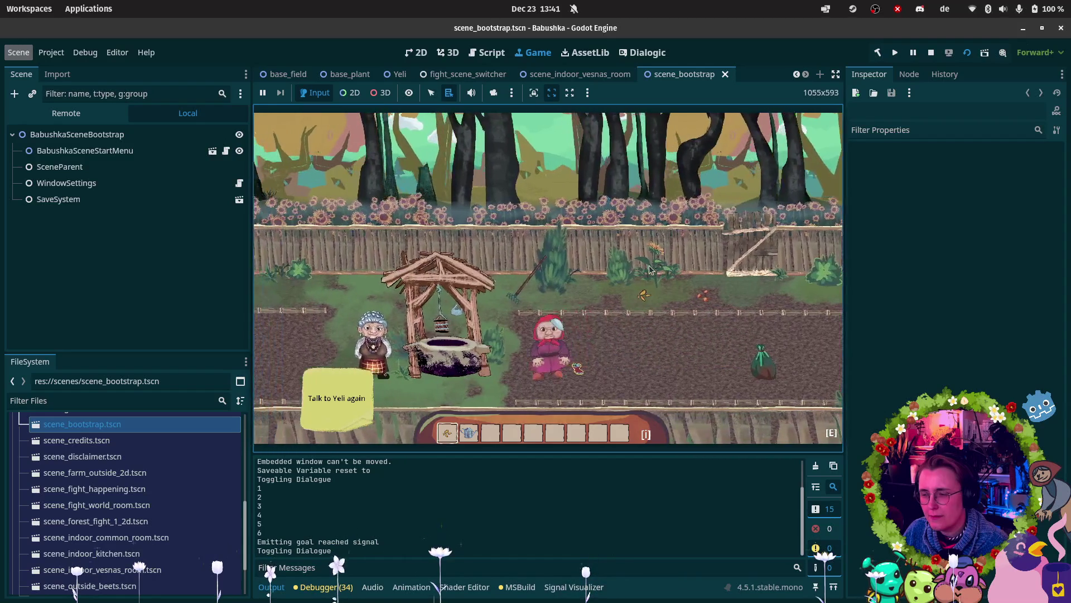
{"action": "key", "text": "a"}
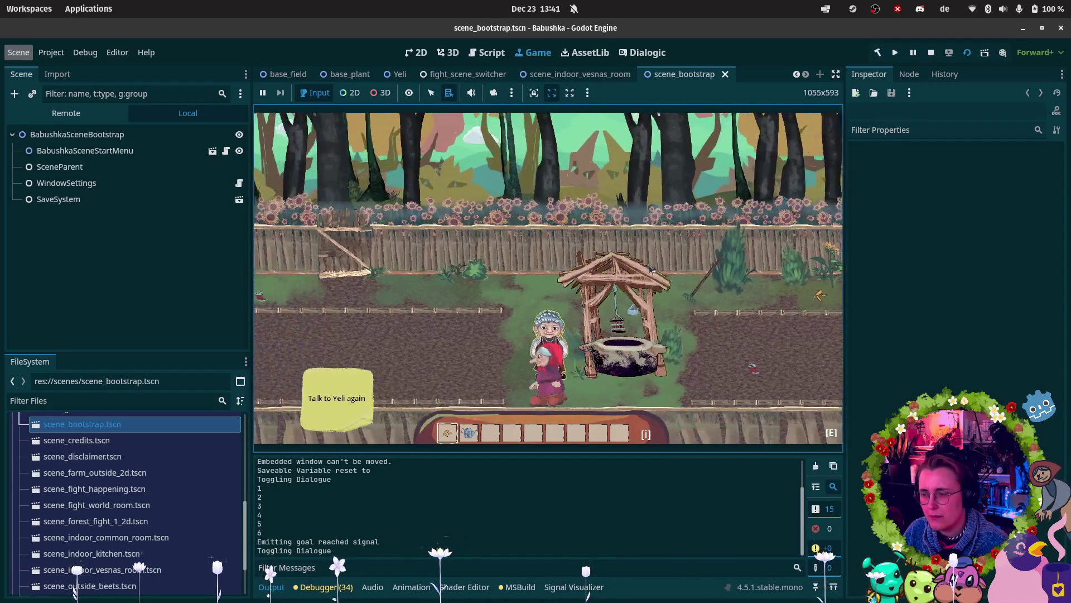
{"action": "key", "text": "a"}
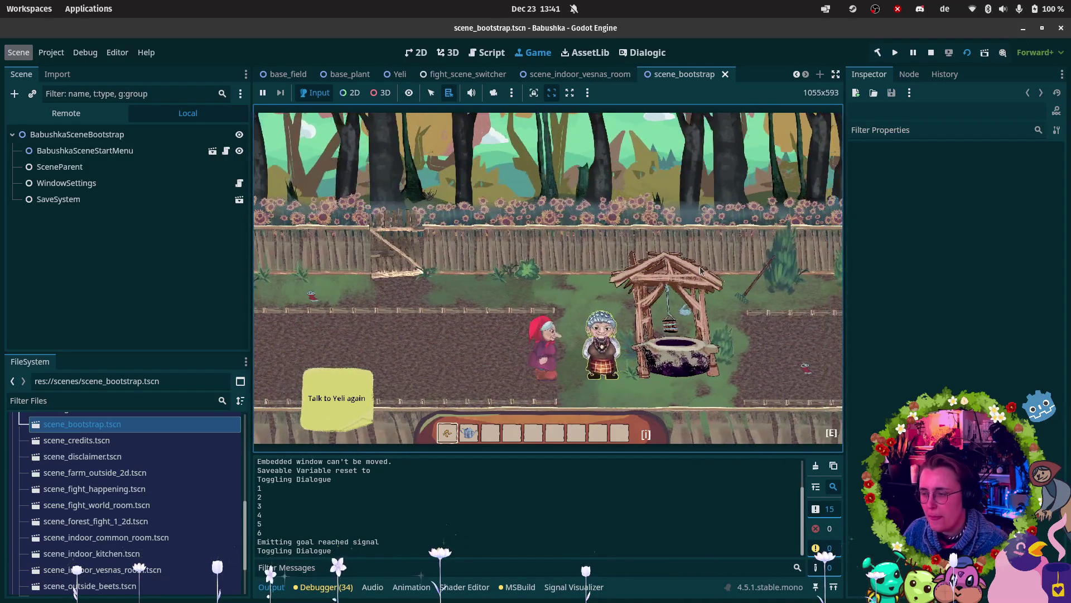
{"action": "key", "text": "e"}
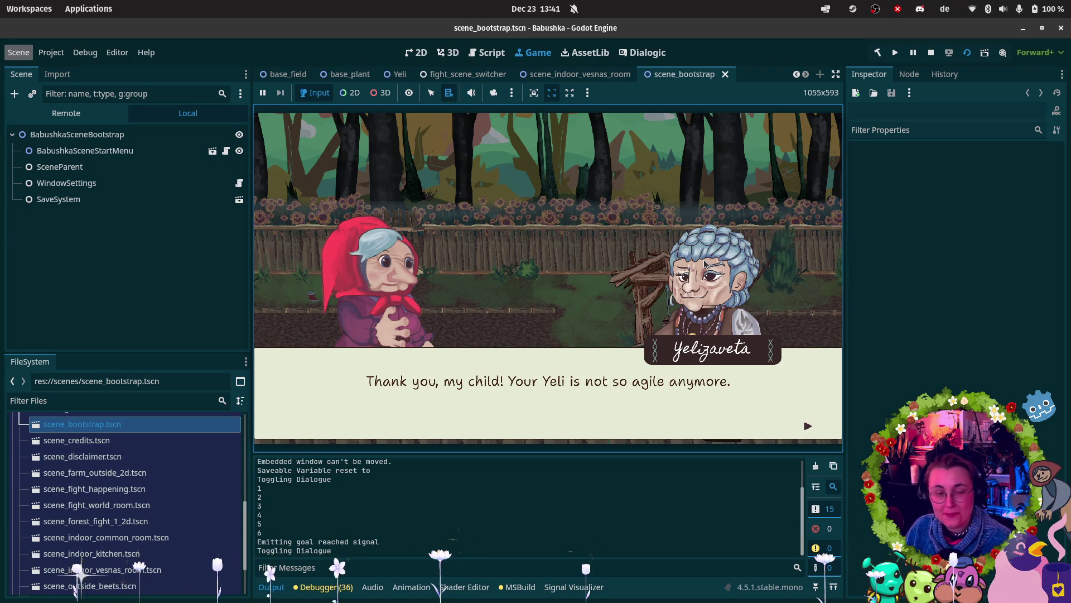
Step: Click through all seven lines of Yeli's conversation until the dialogue box closes
{"action": "left_click", "coordinate": [705, 262]}
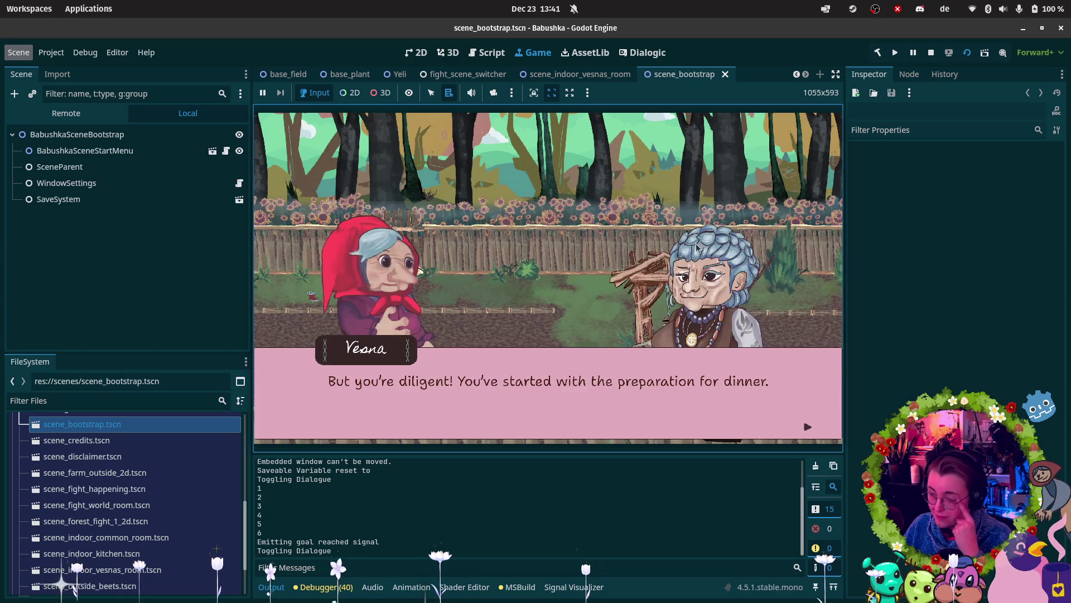
{"action": "left_click", "coordinate": [700, 246]}
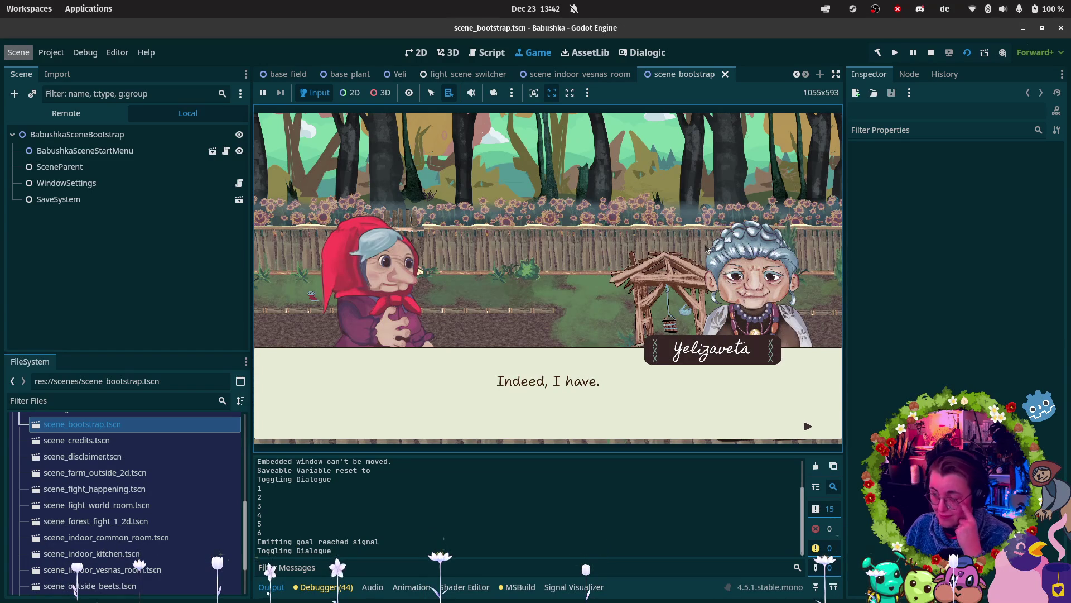
{"action": "left_click", "coordinate": [706, 248]}
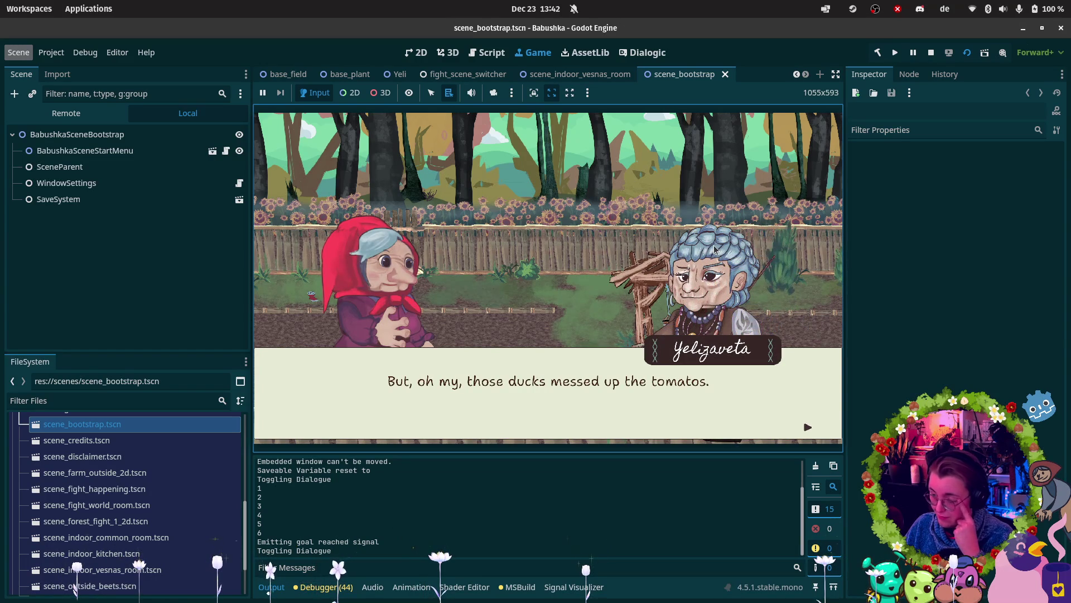
{"action": "left_click", "coordinate": [715, 250]}
{"action": "left_click", "coordinate": [715, 249]}
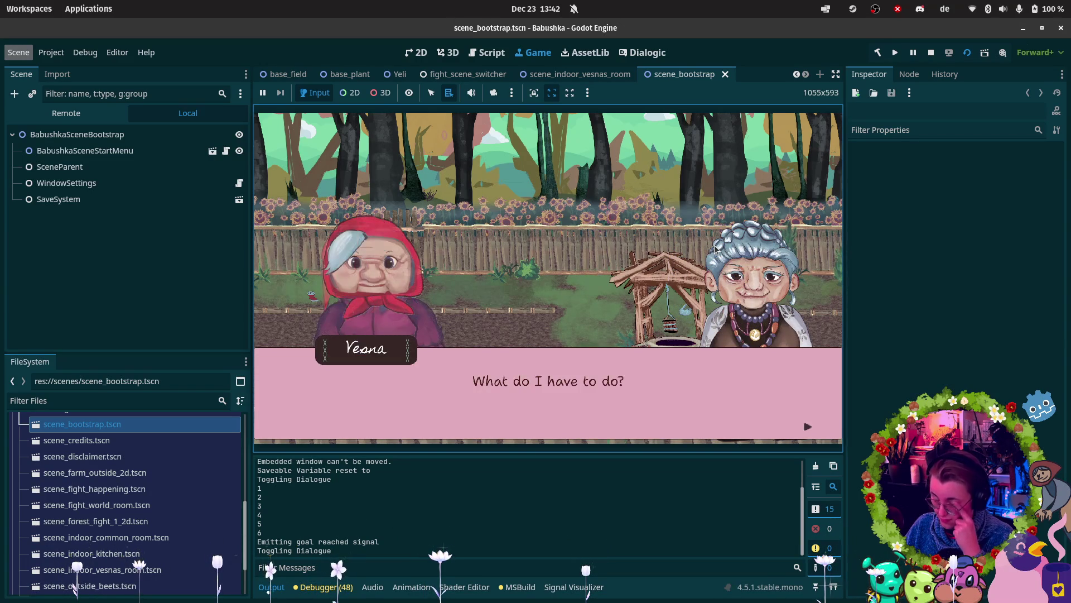
{"action": "left_click", "coordinate": [716, 249]}
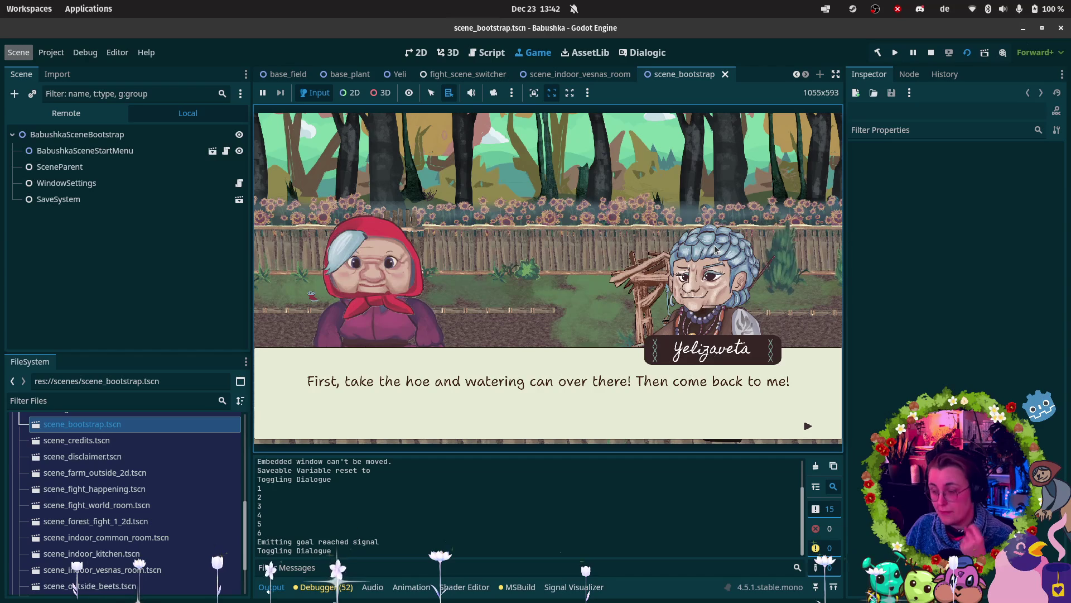
{"action": "left_click", "coordinate": [713, 249]}
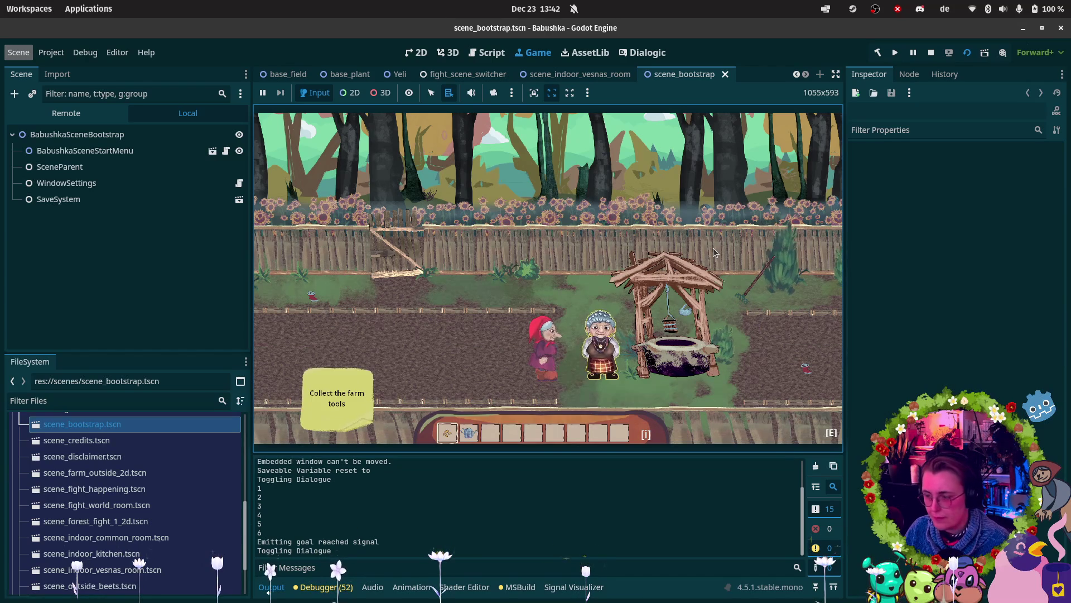
Step: Talk to Yeli again and dismiss her nothing-to-say message
{"action": "key", "text": "e"}
{"action": "left_click", "coordinate": [712, 248]}
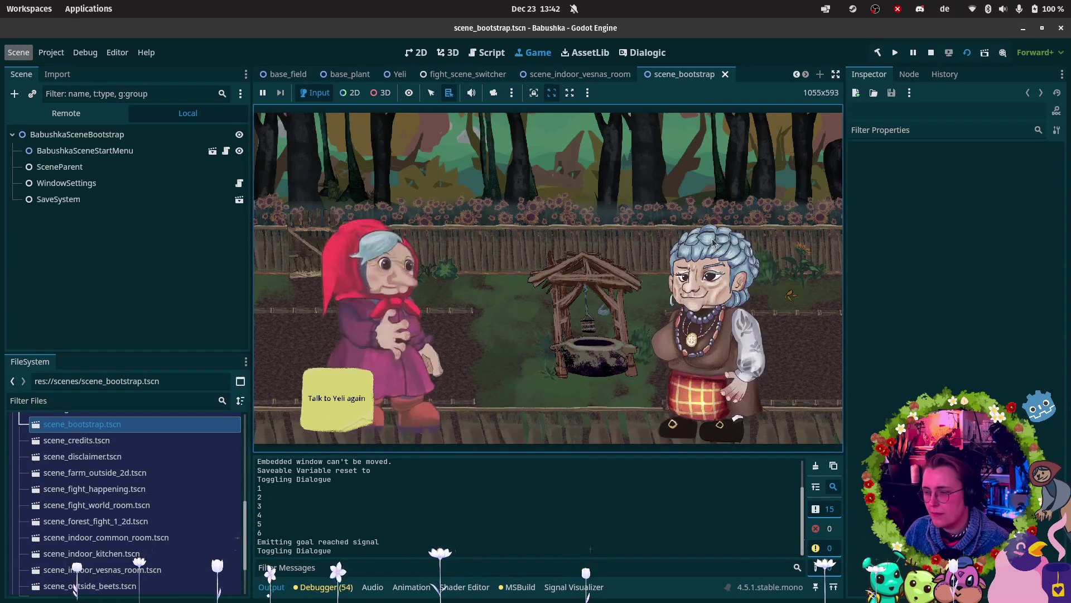
Step: Go through Yeli's planting instructions, ask for them again, then answer 'Of course!'
{"action": "left_click", "coordinate": [735, 274]}
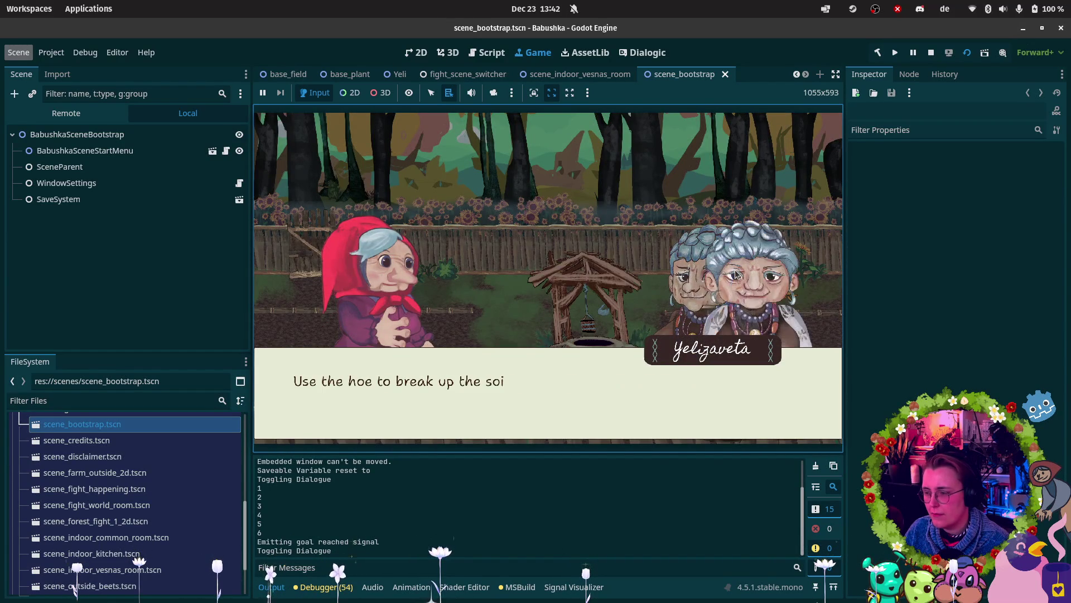
{"action": "left_click", "coordinate": [736, 274]}
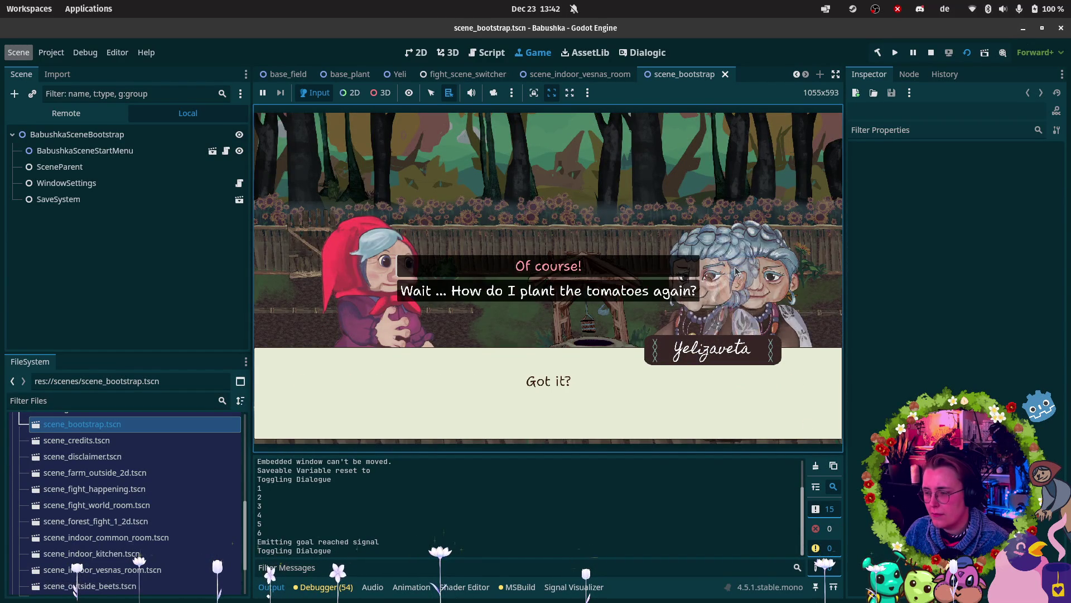
{"action": "left_click", "coordinate": [686, 294]}
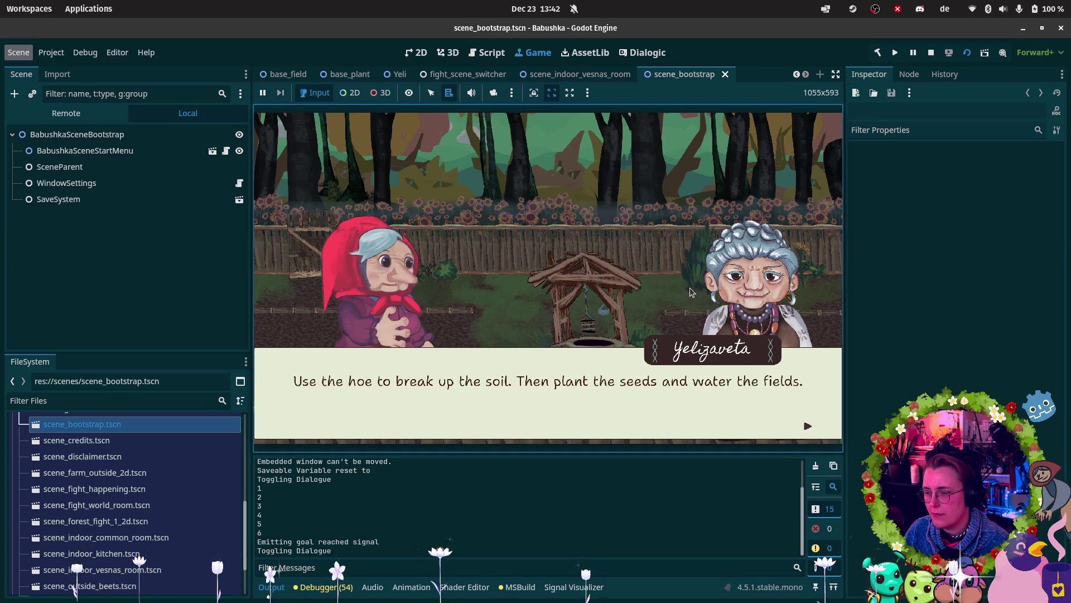
{"action": "left_click", "coordinate": [691, 292]}
{"action": "left_click", "coordinate": [573, 269]}
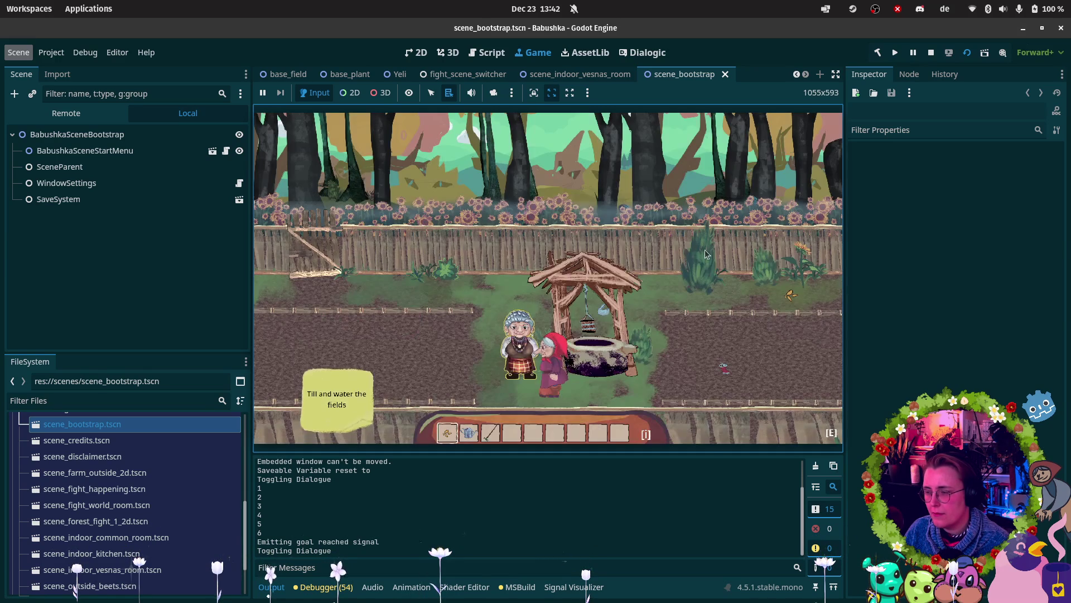
Step: Equip the hoe, walk to the field by the well, dismiss Yeli's messages, and till two patches
{"action": "key", "text": "d"}
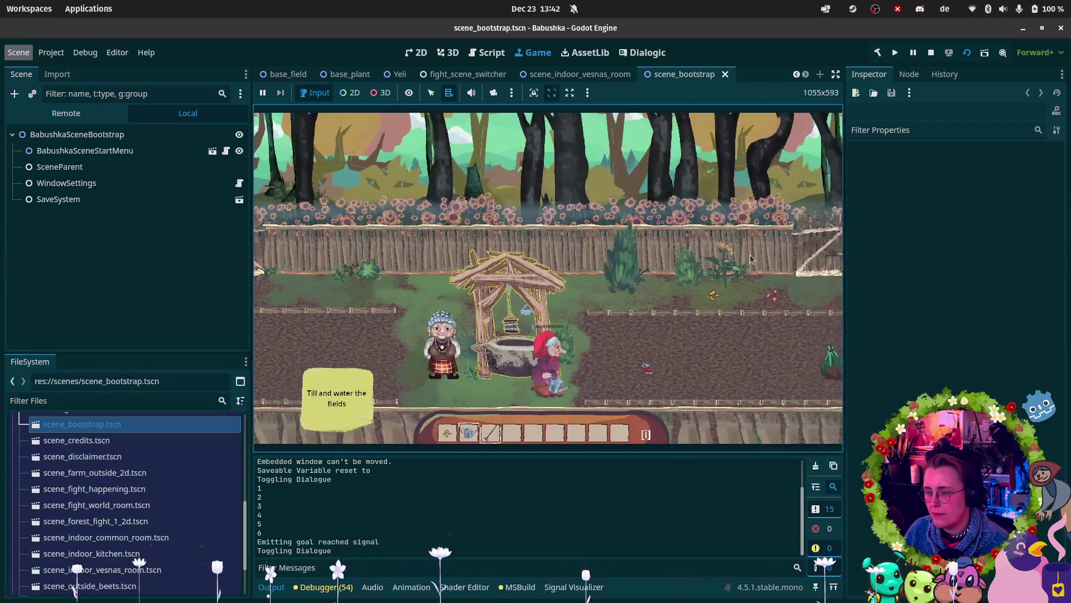
{"action": "key", "text": "3"}
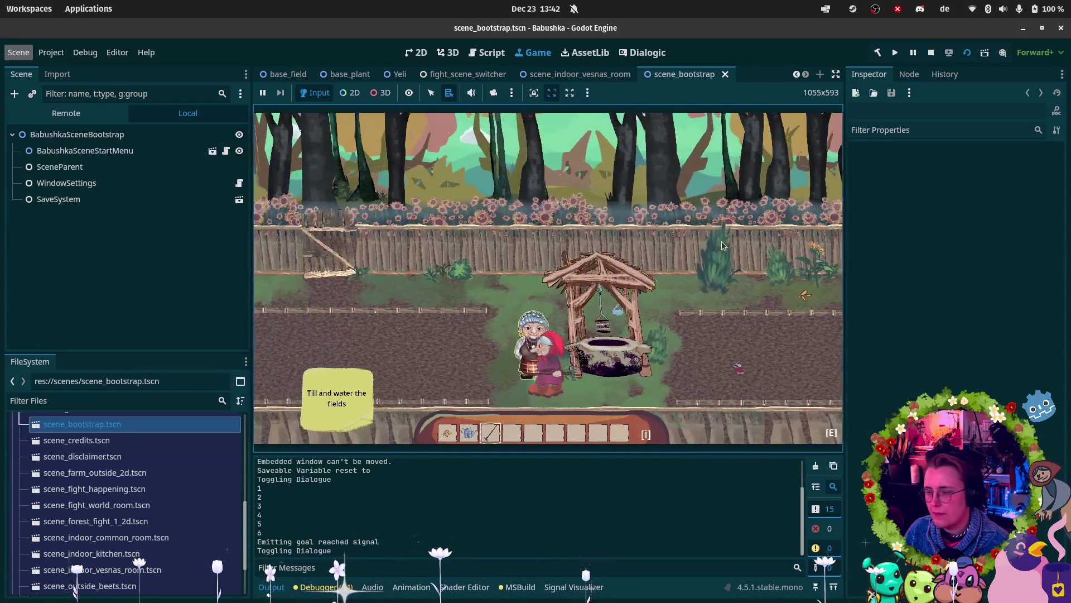
{"action": "key", "text": "d"}
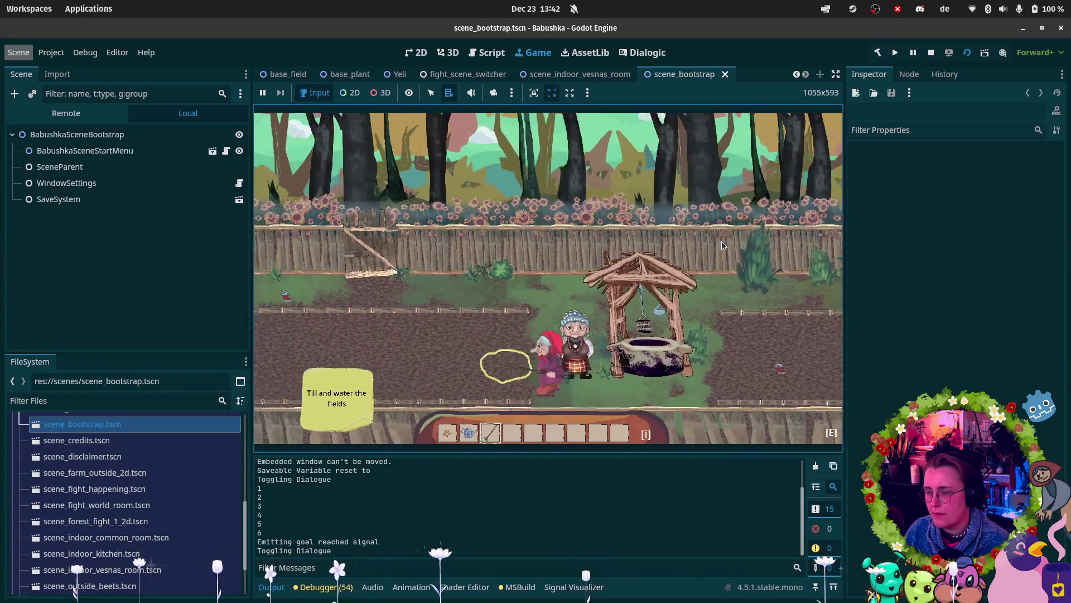
{"action": "key", "text": "e"}
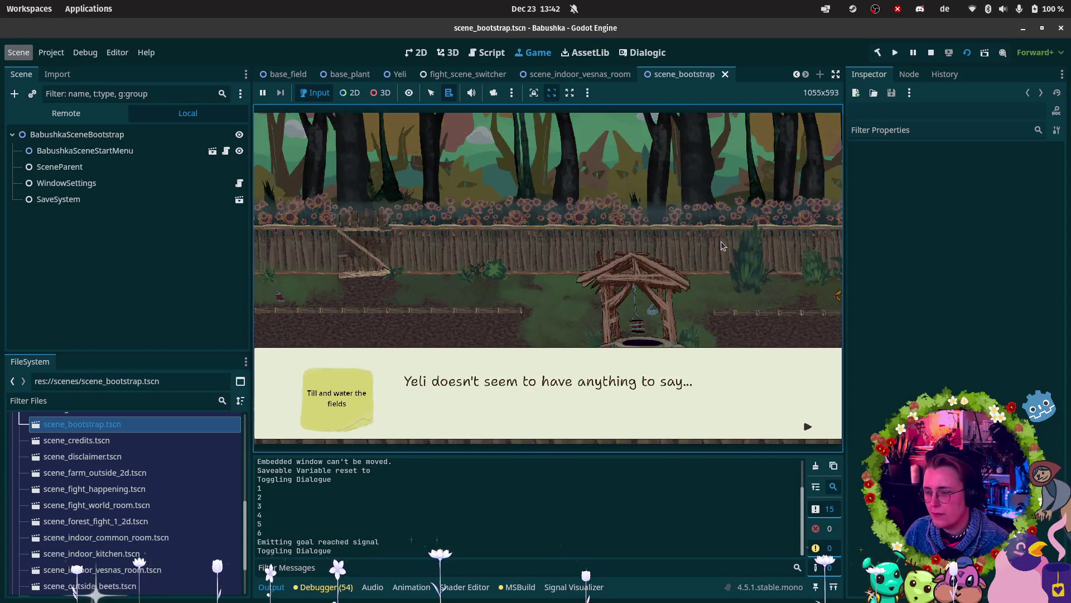
{"action": "left_click", "coordinate": [721, 241]}
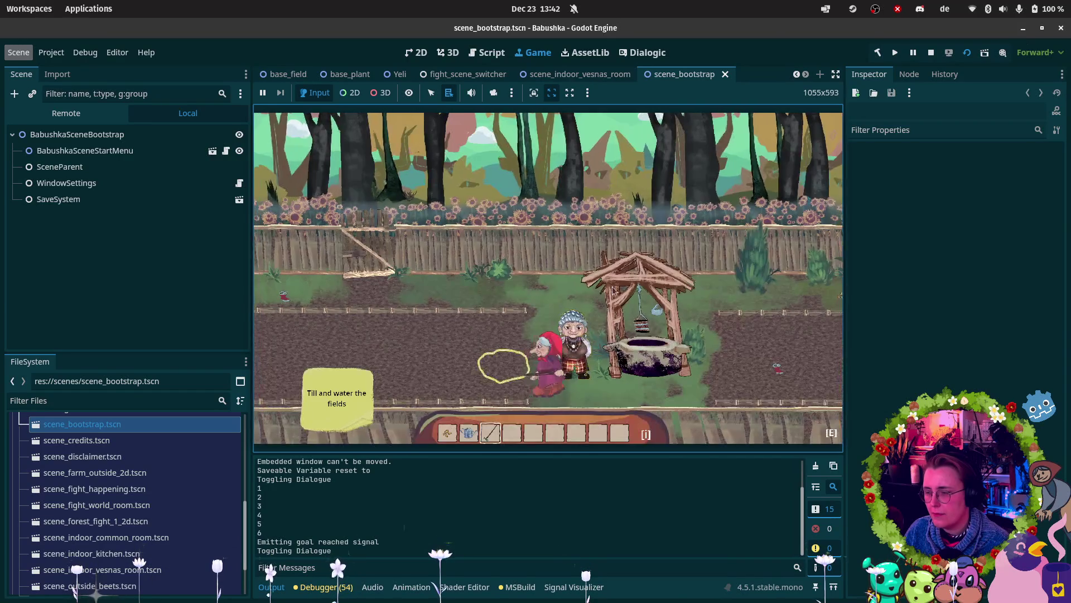
{"action": "key", "text": "e"}
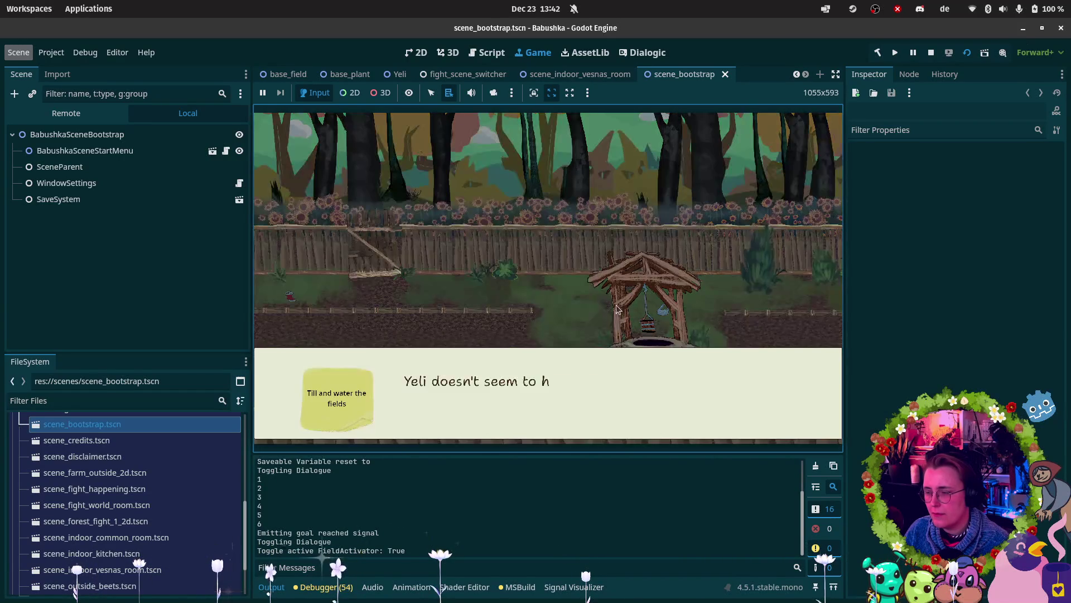
{"action": "left_click", "coordinate": [617, 303]}
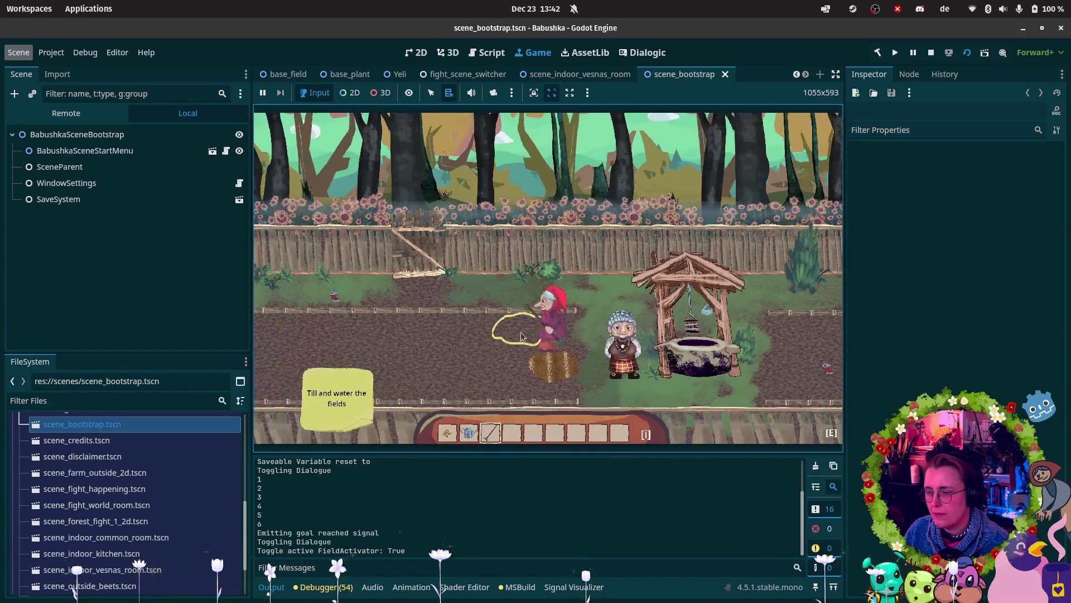
{"action": "left_click", "coordinate": [524, 333]}
{"action": "key", "text": "a"}
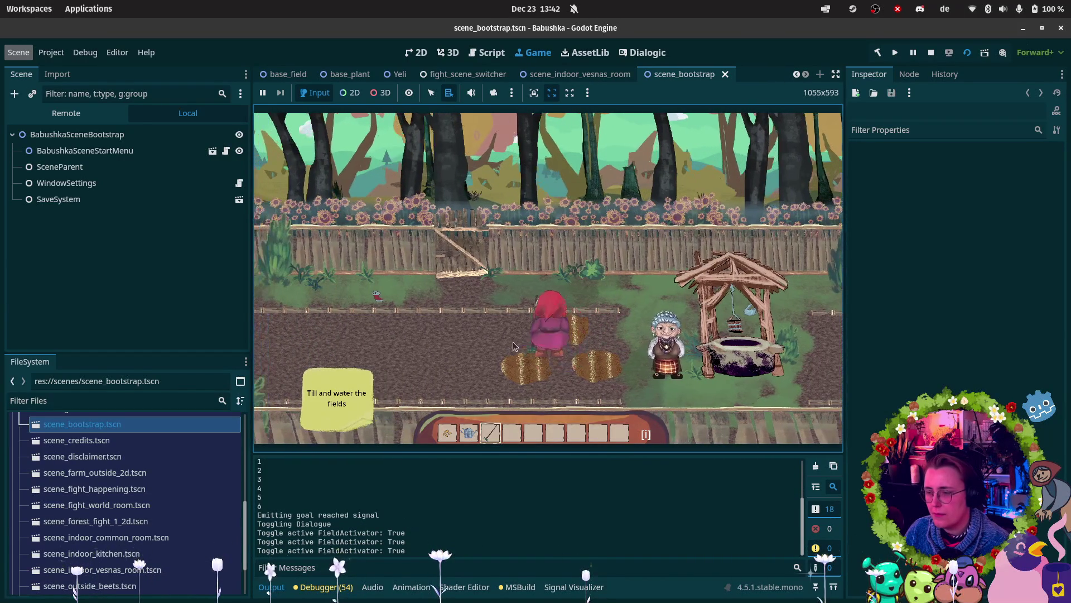
{"action": "left_click", "coordinate": [509, 356]}
Step: Equip the watering can and walk past the well to the fence and back to the field
{"action": "key", "text": "2"}
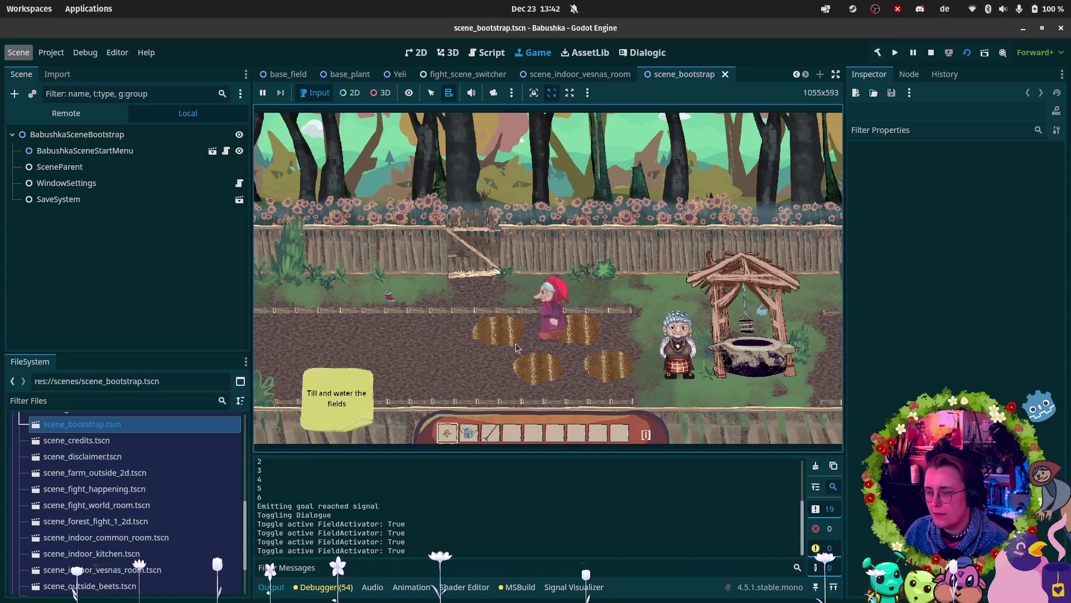
{"action": "key", "text": "d"}
{"action": "key", "text": "s"}
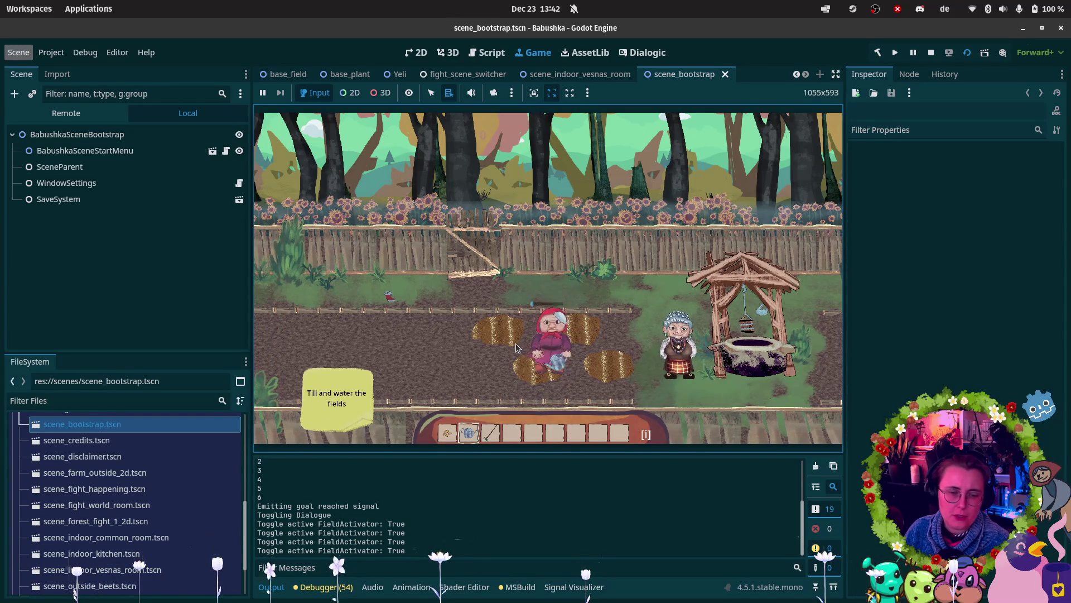
{"action": "key", "text": "d"}
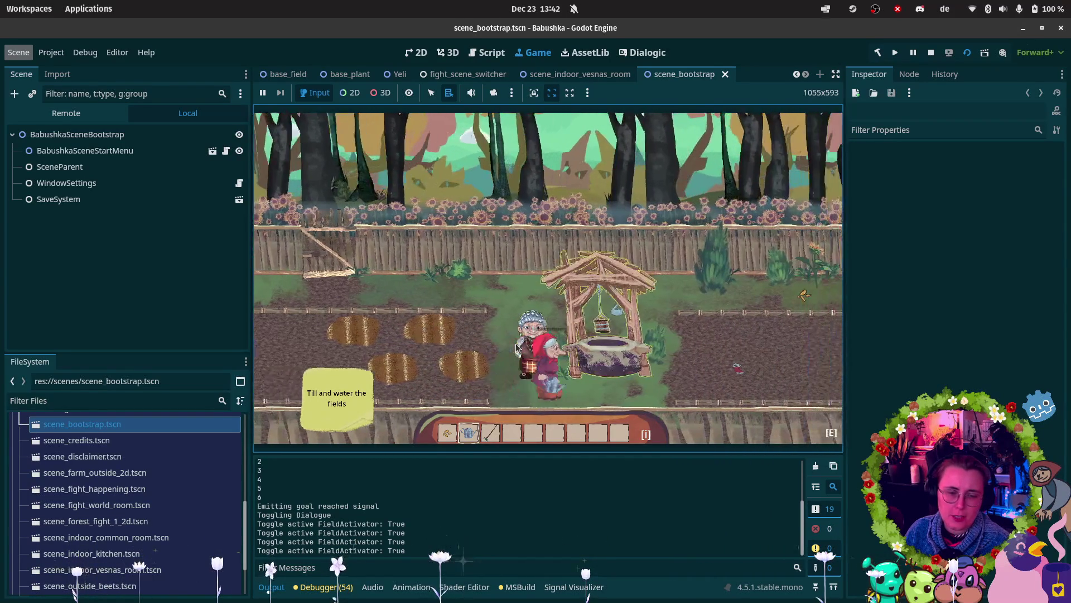
{"action": "key", "text": "d"}
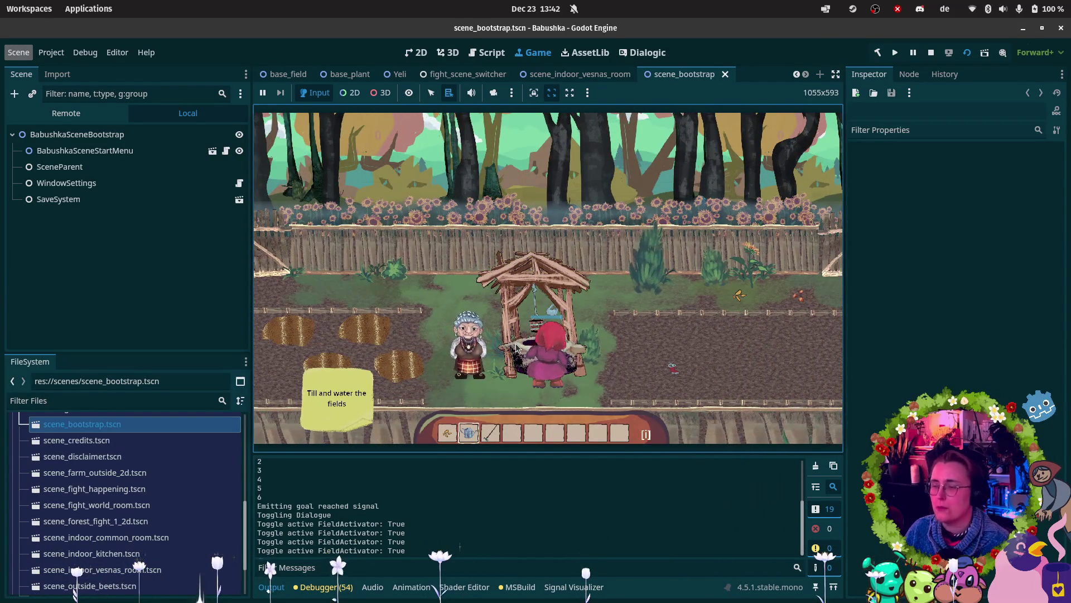
{"action": "key", "text": "w"}
{"action": "key", "text": "w"}
{"action": "key", "text": "d"}
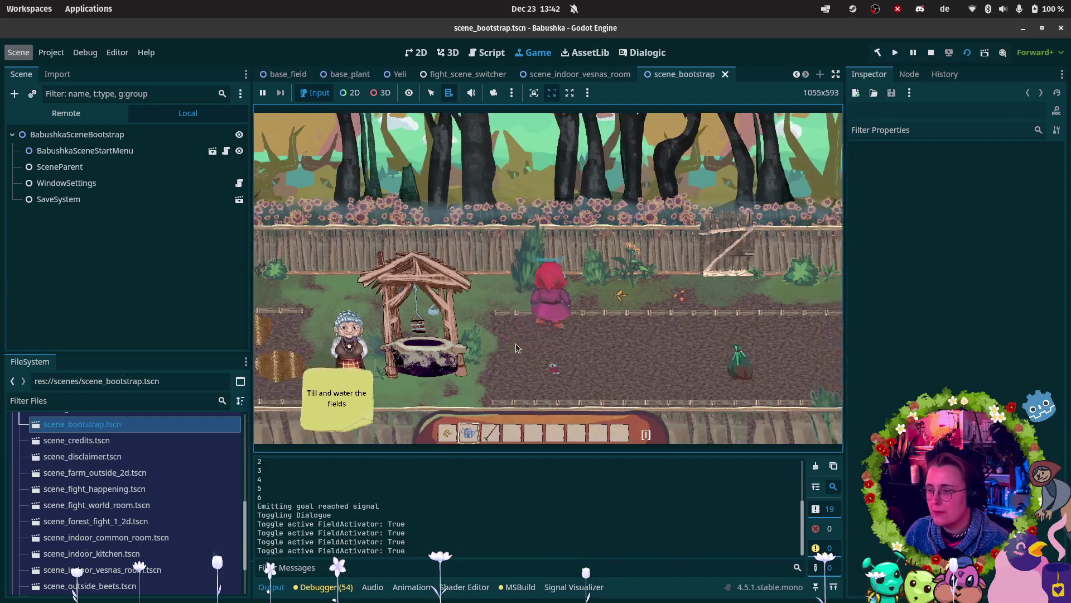
{"action": "key", "text": "s"}
{"action": "key", "text": "a"}
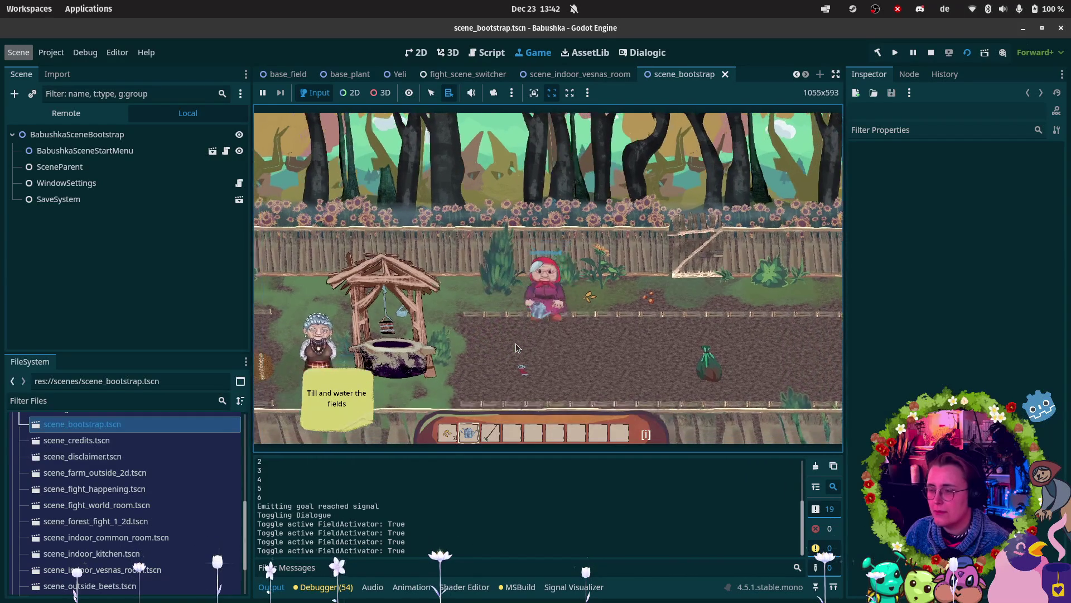
{"action": "key", "text": "a"}
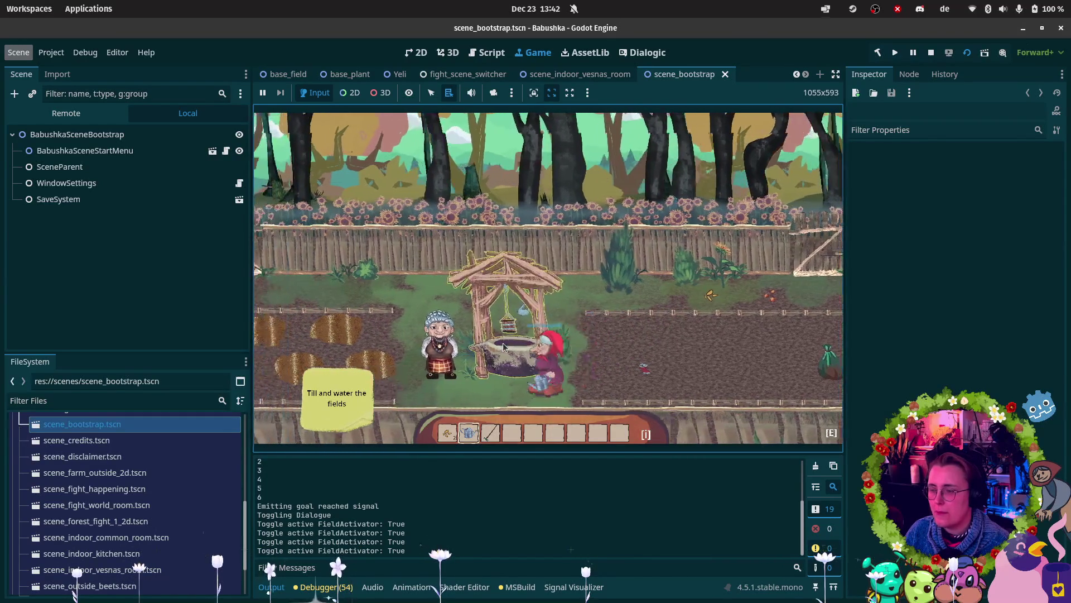
{"action": "key", "text": "a"}
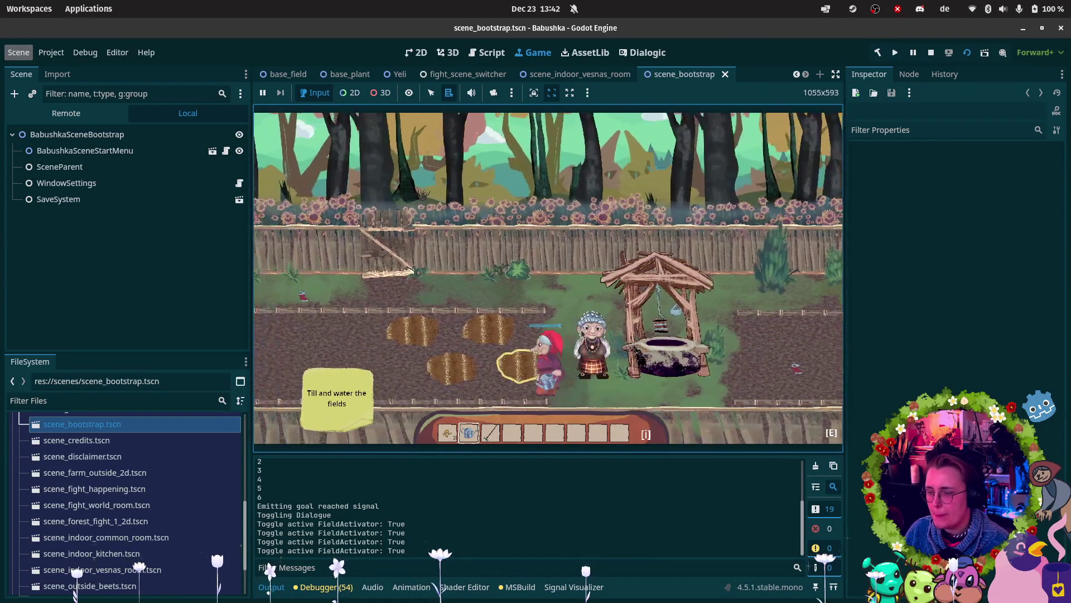
{"action": "key", "text": "a"}
{"action": "key", "text": "a"}
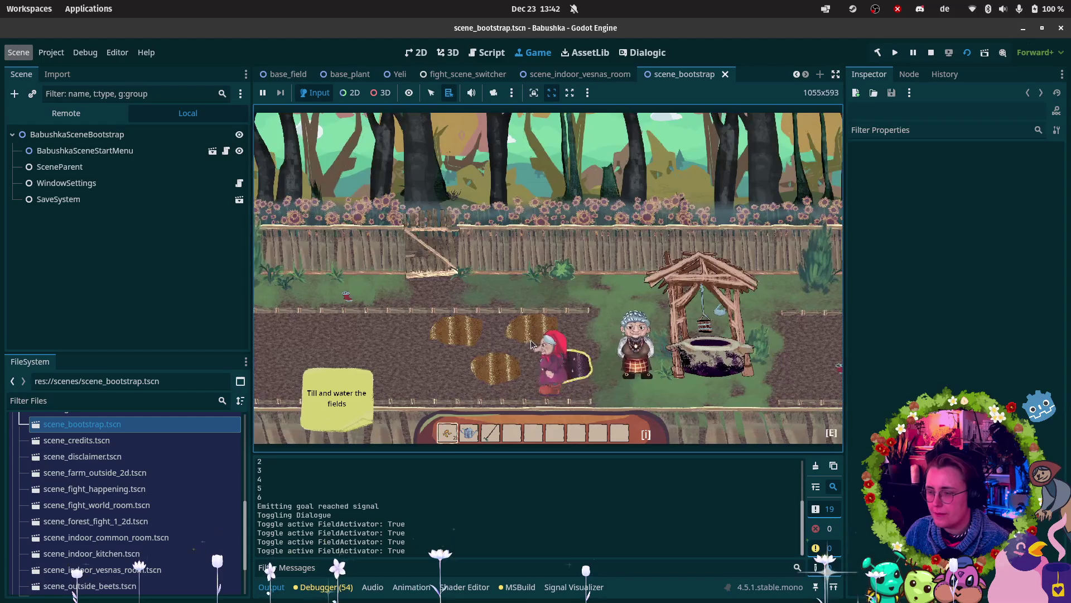
Step: Water the lower-left tilled patch and till the upper field patch
{"action": "key", "text": "1"}
{"action": "key", "text": "w"}
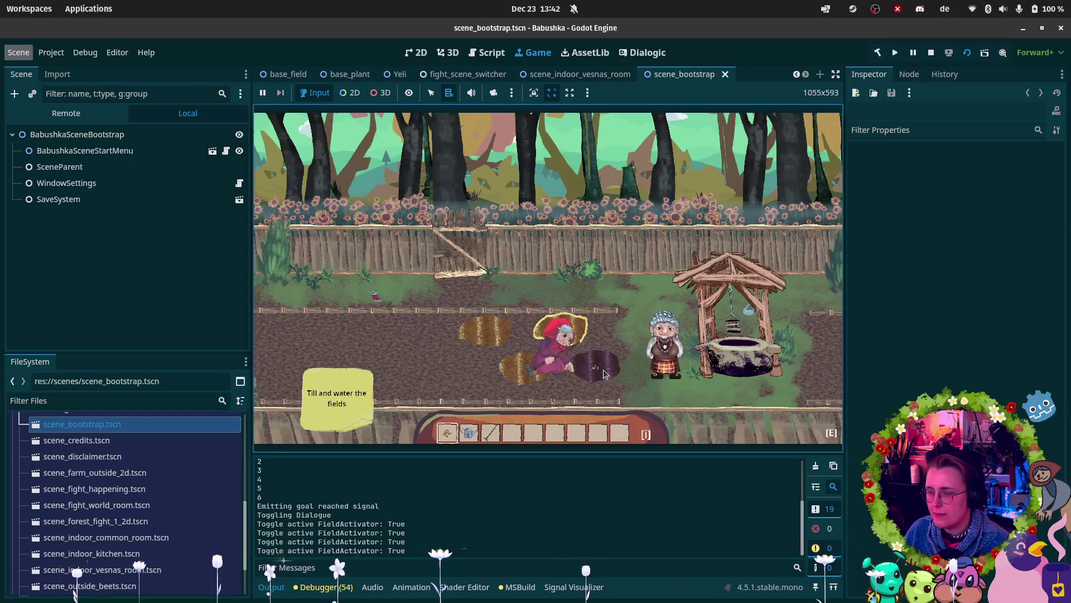
{"action": "key", "text": "2"}
{"action": "left_click", "coordinate": [550, 374]}
{"action": "key", "text": "a"}
{"action": "left_click", "coordinate": [550, 374]}
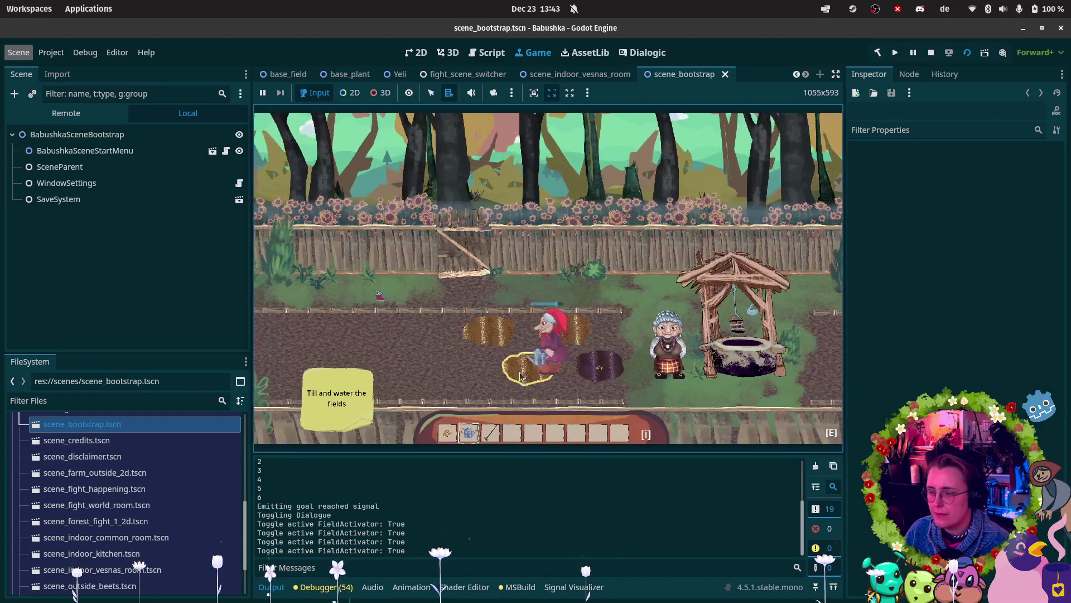
{"action": "key", "text": "w"}
{"action": "key", "text": "1"}
{"action": "left_click", "coordinate": [586, 329]}
Step: Talk to Yeli and close her dialogue
{"action": "left_click", "coordinate": [640, 371]}
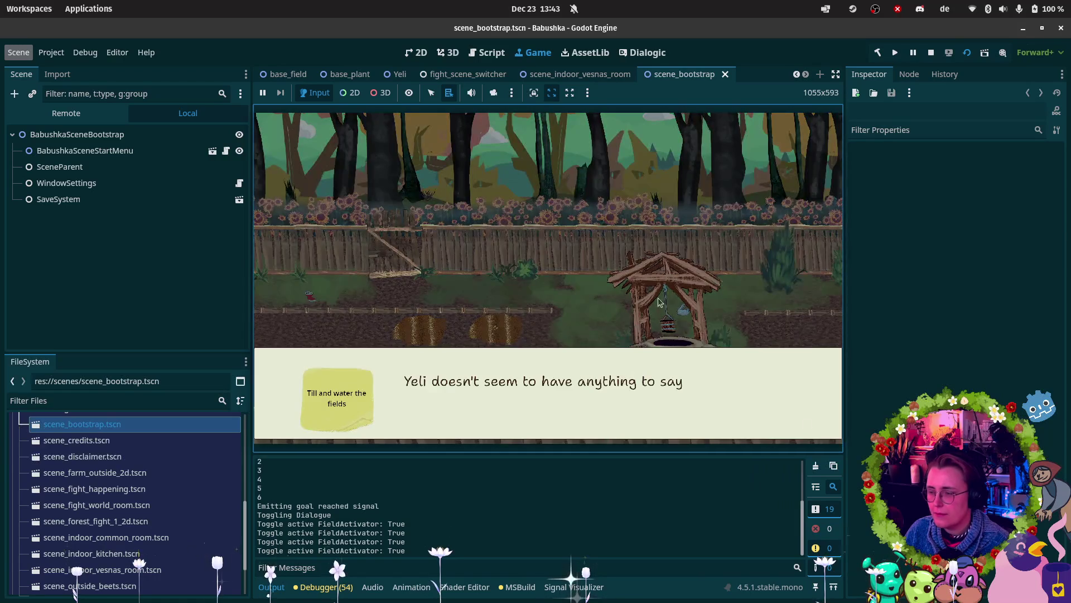
{"action": "left_click", "coordinate": [664, 281]}
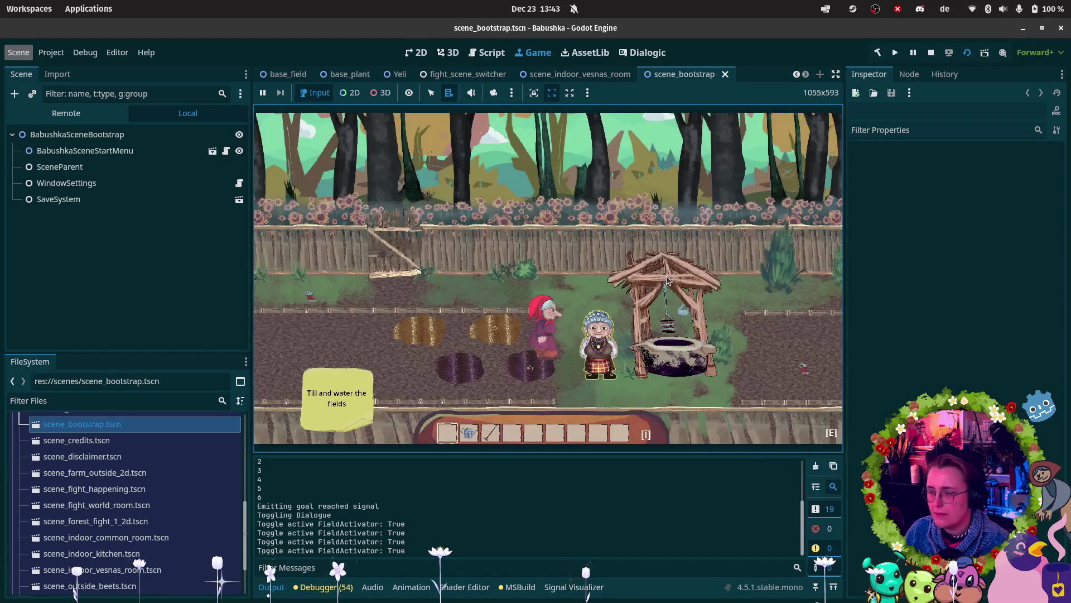
{"action": "left_click", "coordinate": [666, 276]}
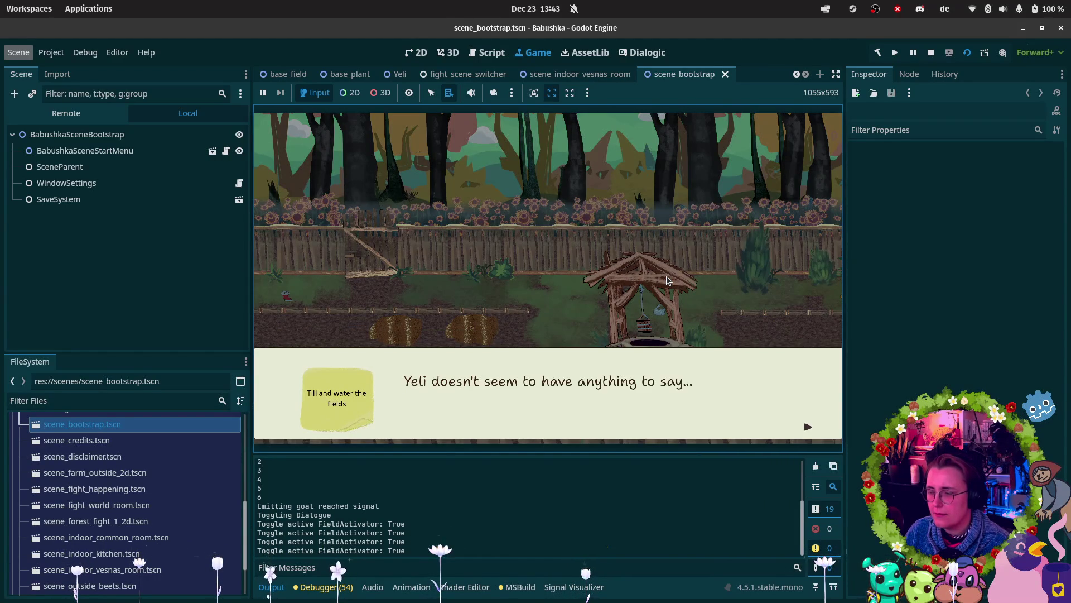
Step: Close Yeli's dialogue, equip the watering can, and walk left past the well to the fields
{"action": "left_click", "coordinate": [667, 275]}
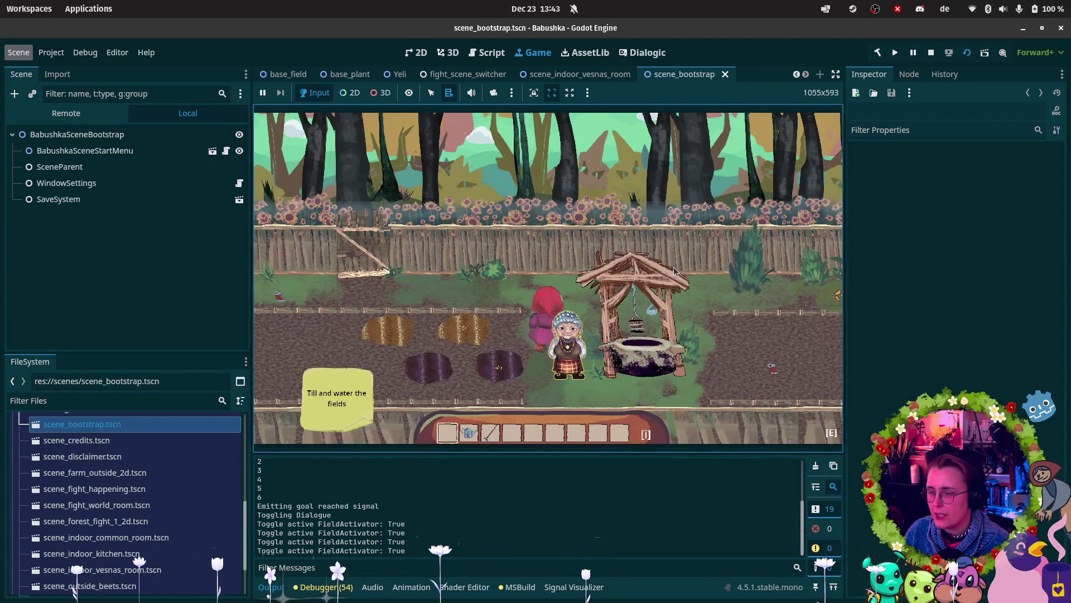
{"action": "key", "text": "a"}
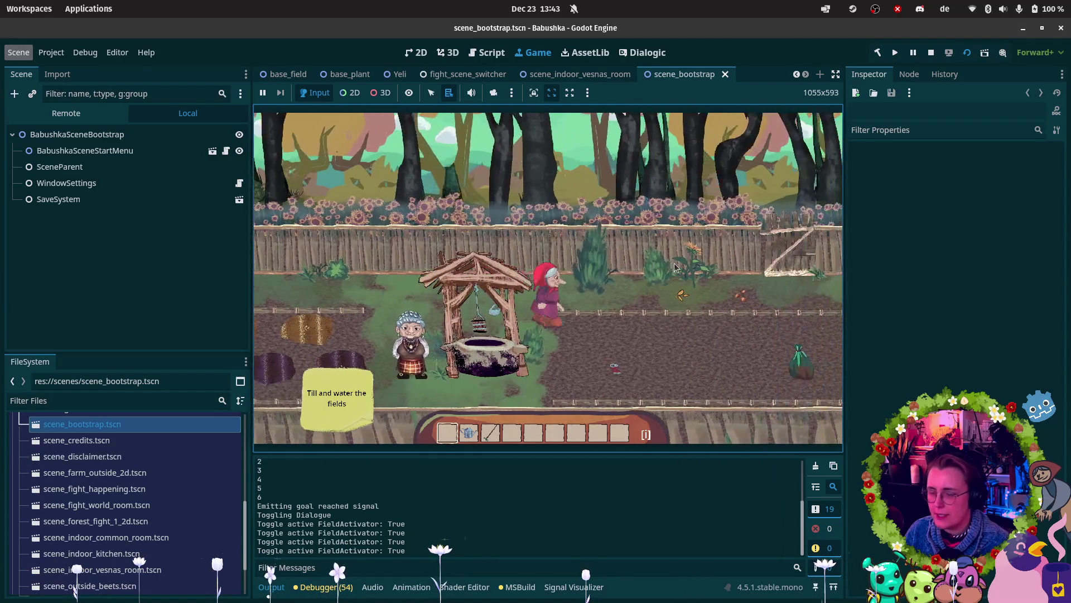
{"action": "key", "text": "d"}
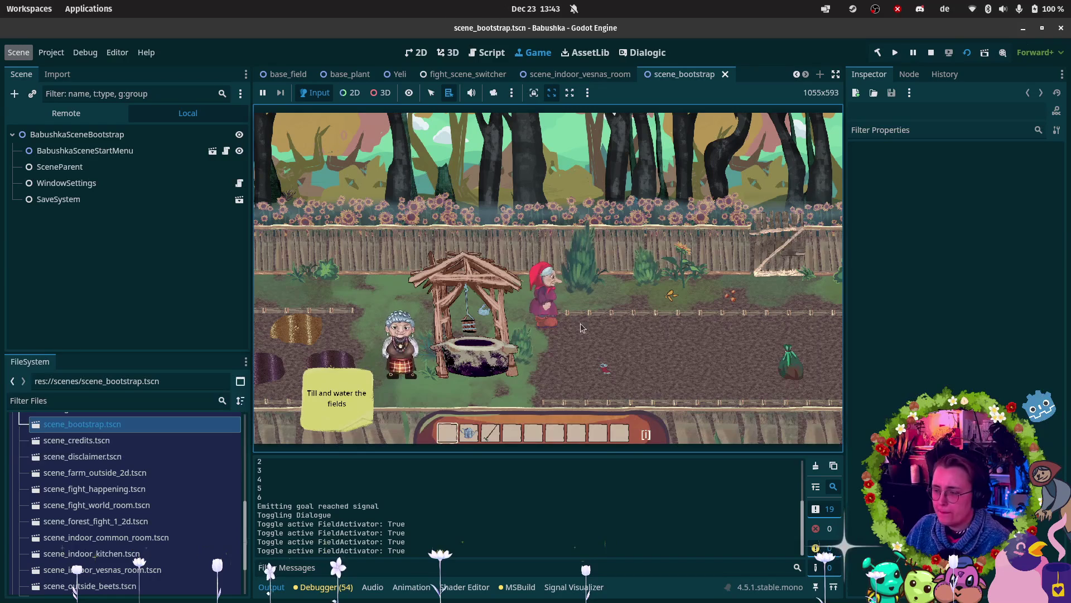
{"action": "key", "text": "d"}
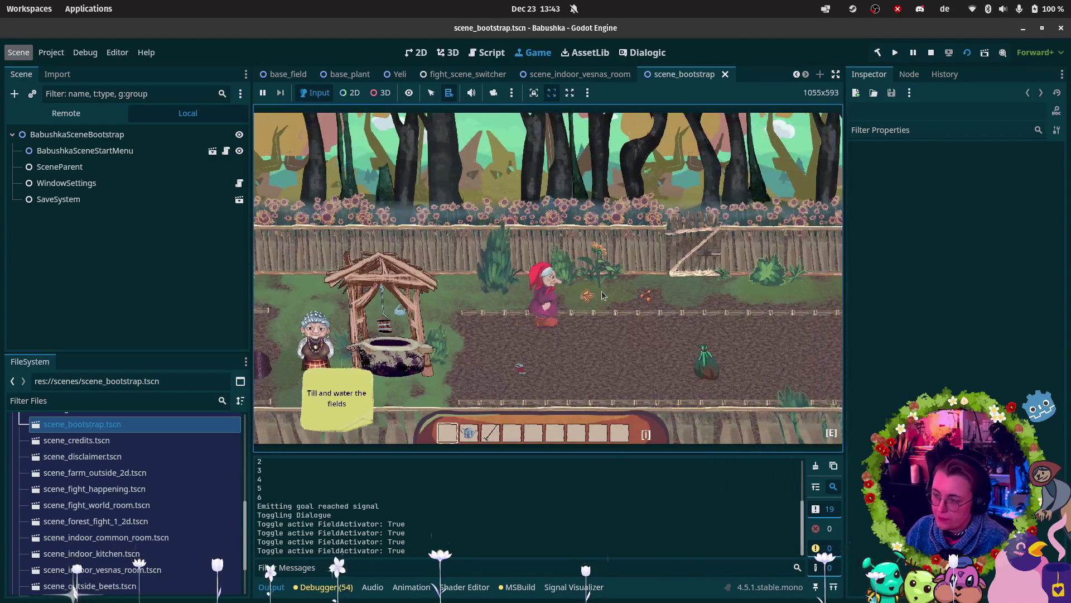
{"action": "key", "text": "2"}
{"action": "key", "text": "a"}
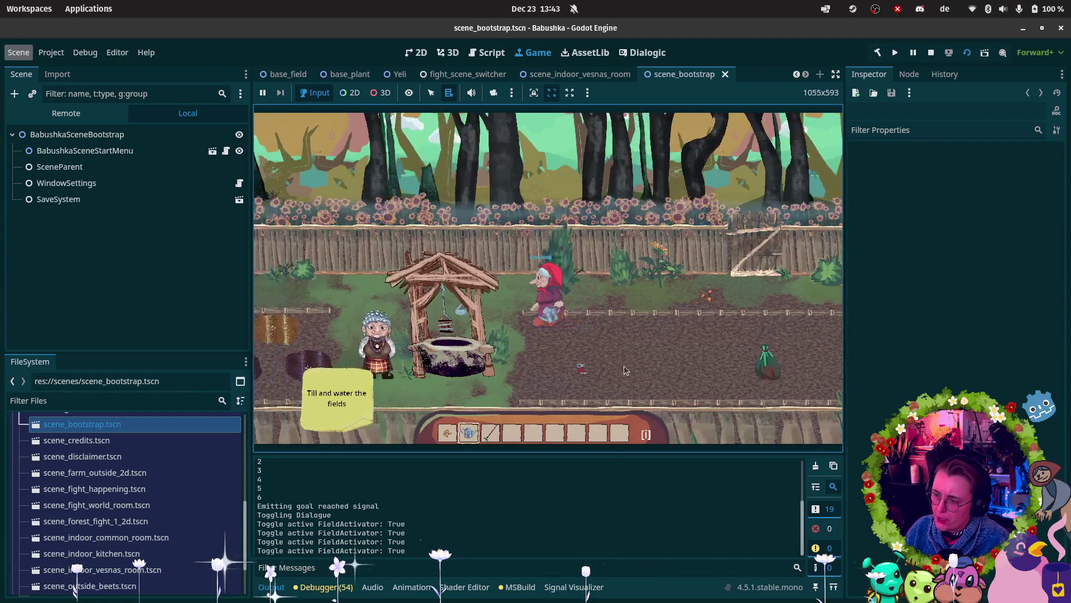
{"action": "key", "text": "a"}
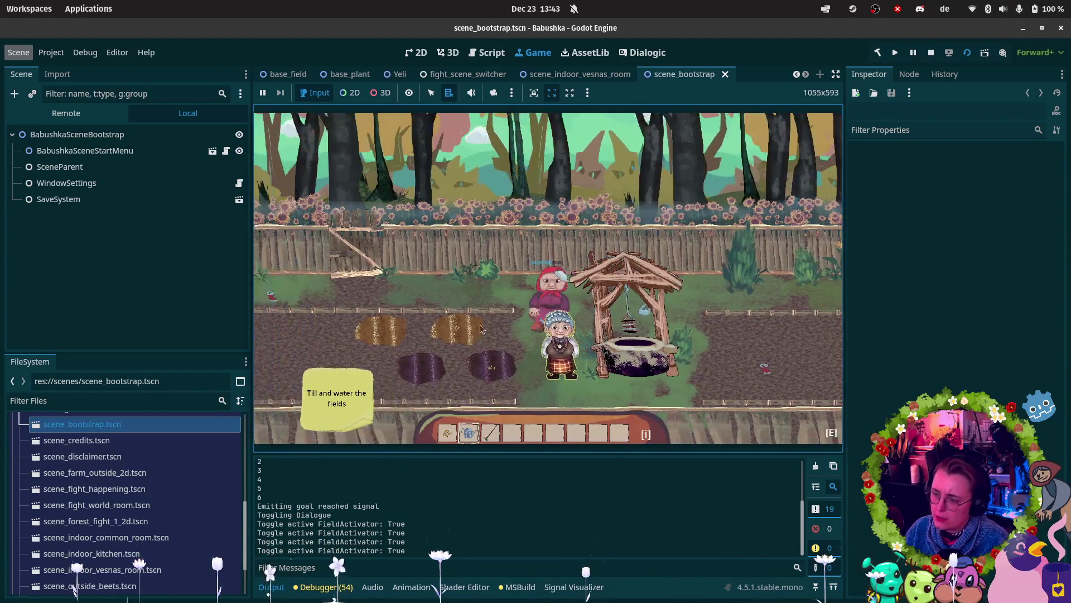
{"action": "key", "text": "a"}
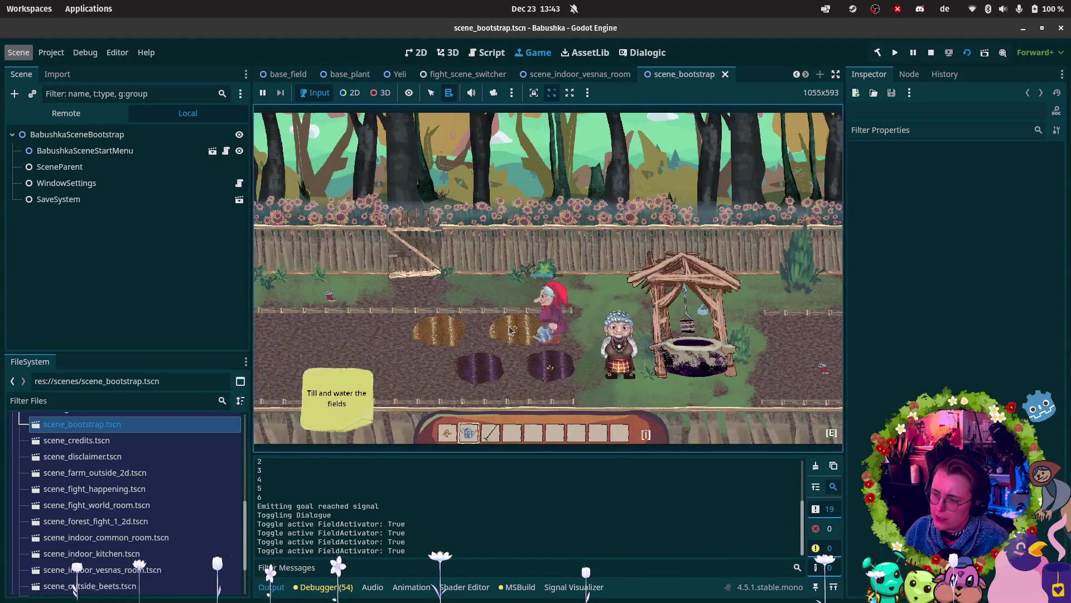
Step: Water the two golden field patches
{"action": "left_click", "coordinate": [514, 333]}
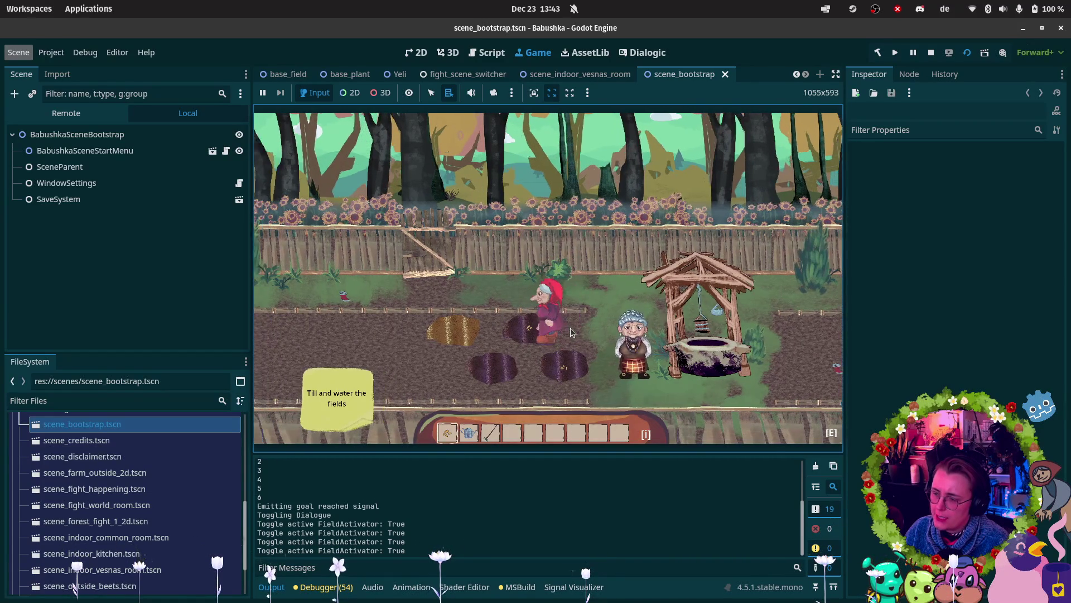
{"action": "key", "text": "1"}
{"action": "key", "text": "a"}
{"action": "key", "text": "2"}
{"action": "key", "text": "a"}
{"action": "left_click", "coordinate": [508, 336]}
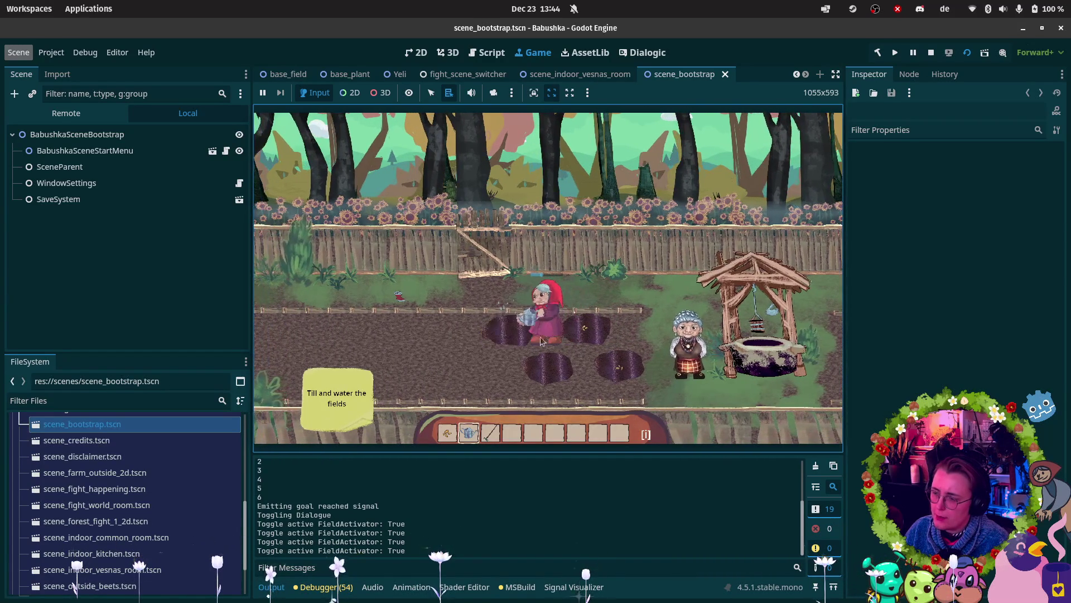
Step: Move to the bottom-left tilled hole and plant a seed in it
{"action": "key", "text": "s"}
{"action": "key", "text": "d"}
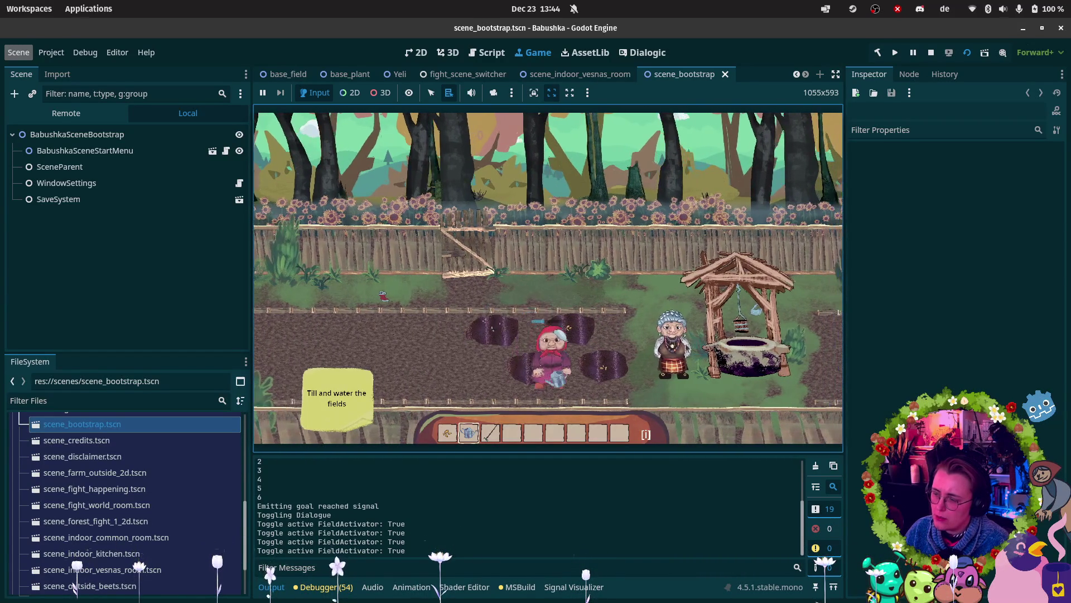
{"action": "key", "text": "1"}
{"action": "key", "text": "w"}
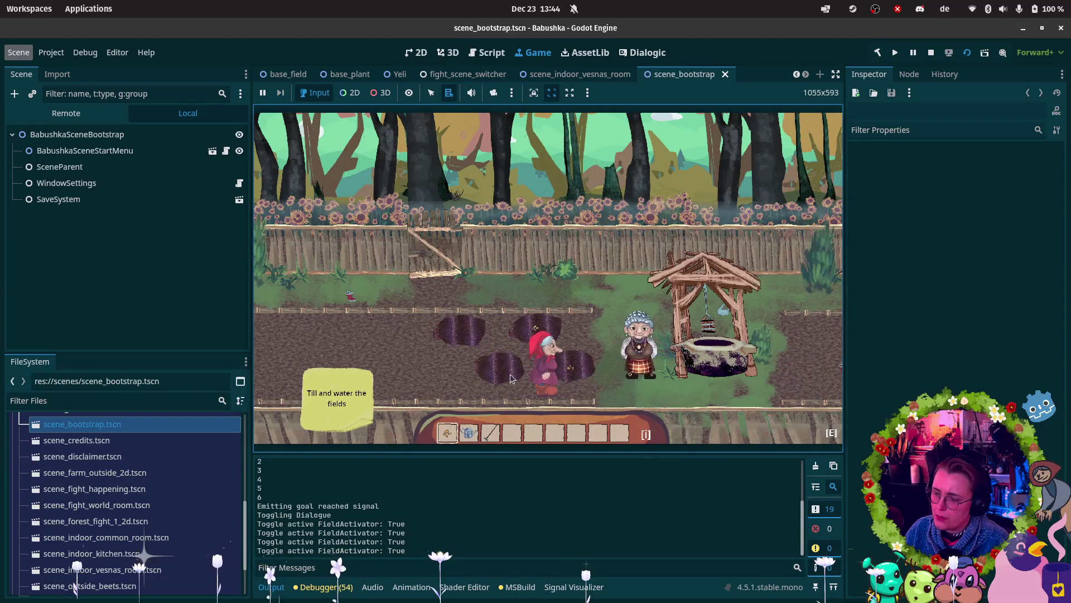
{"action": "left_click", "coordinate": [511, 379]}
Step: Plant the seed, dismiss Yeli's line, walk Babushka left, and show the debugger's error list
{"action": "key", "text": "d"}
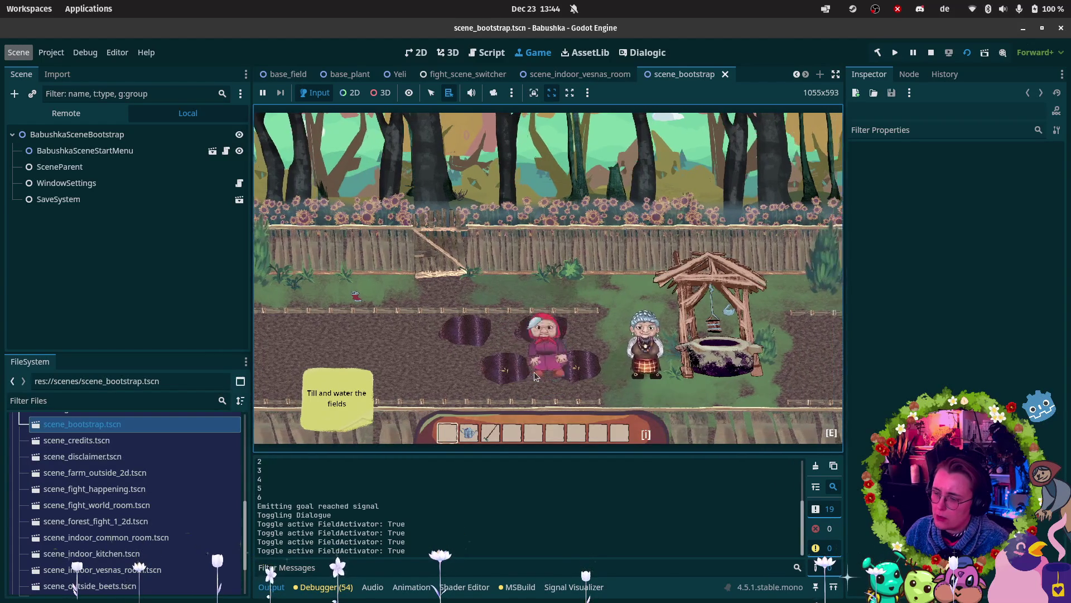
{"action": "key", "text": "e"}
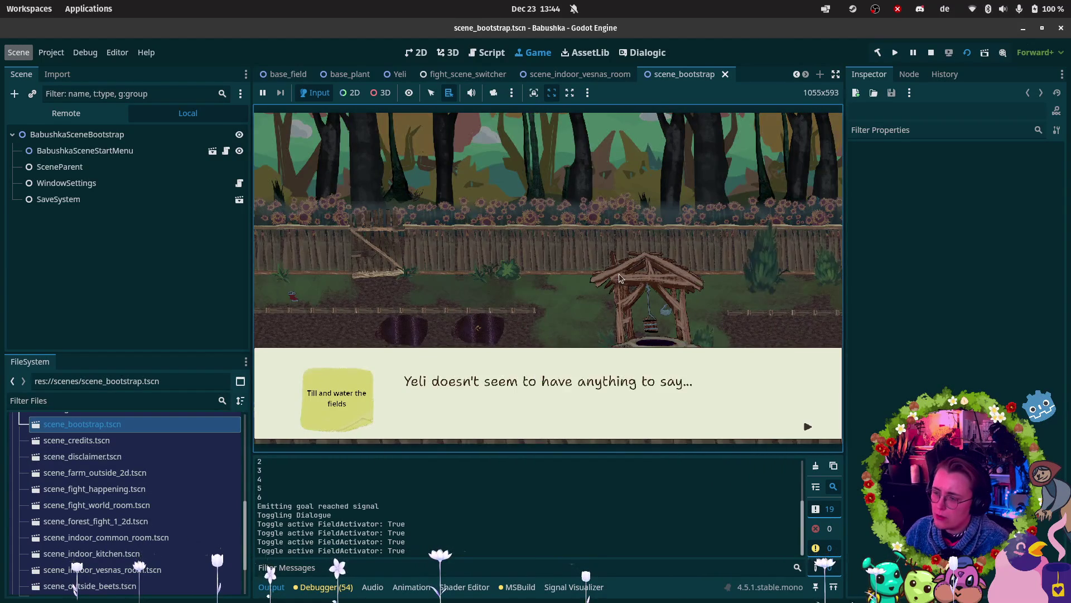
{"action": "left_click", "coordinate": [620, 278]}
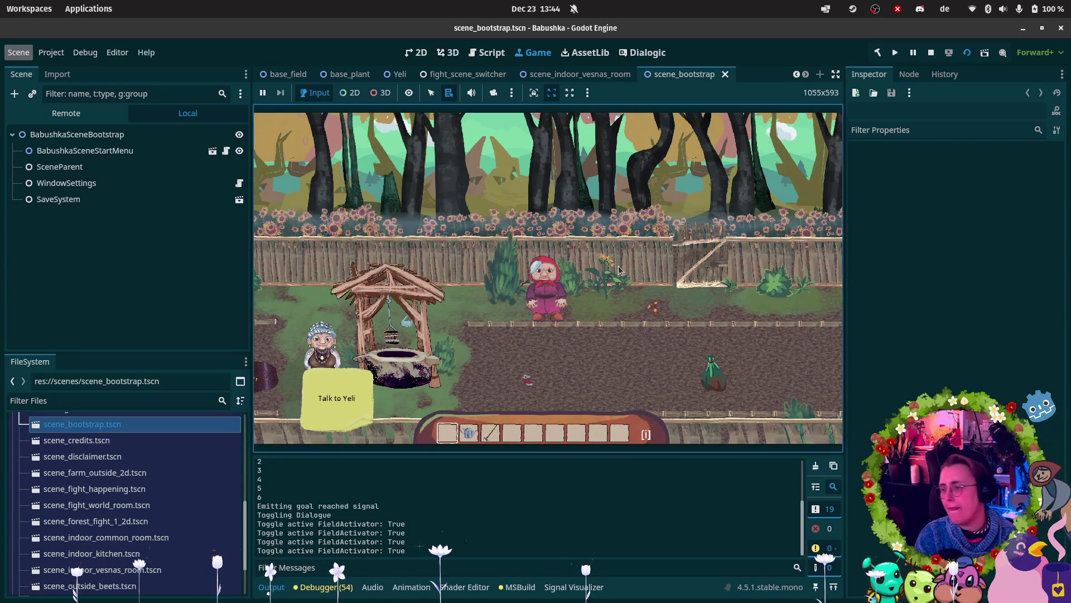
{"action": "key", "text": "a"}
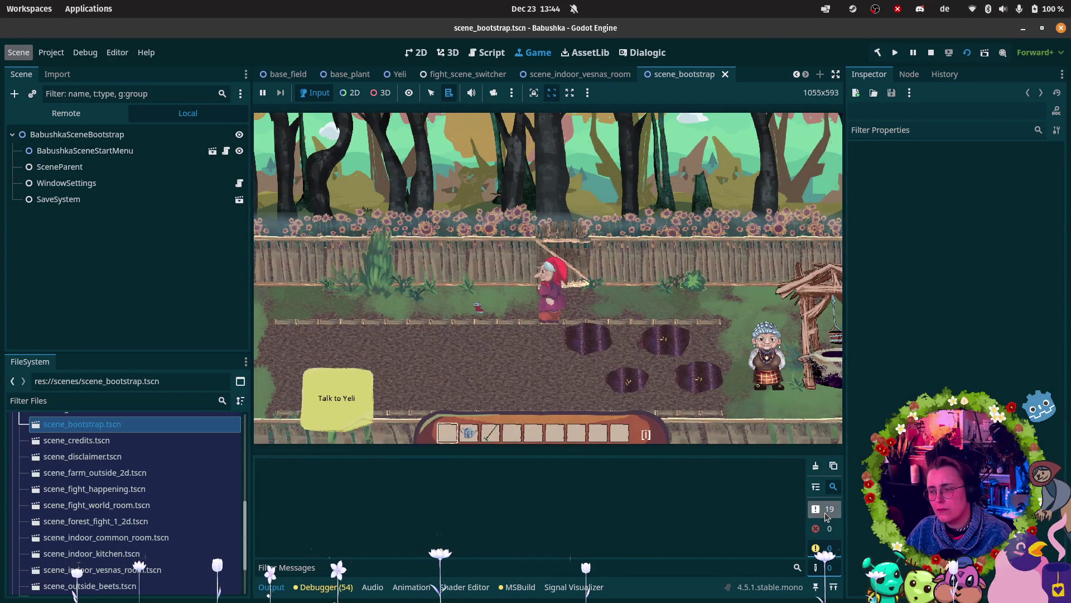
{"action": "left_click", "coordinate": [321, 592]}
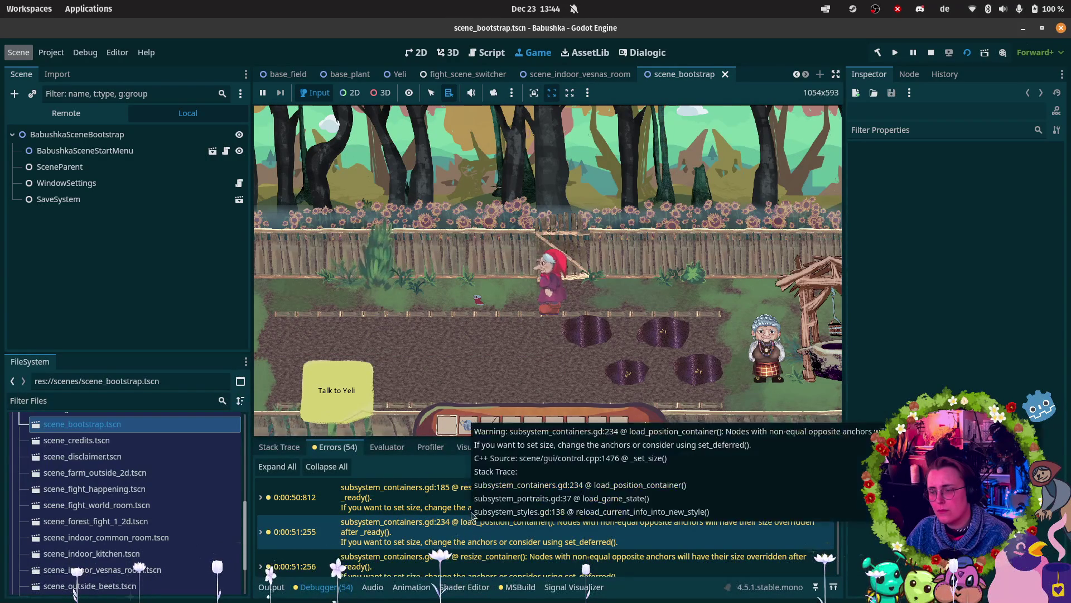
Step: Scroll through the debugger's 54 errors and read their stack-trace tooltips
{"action": "mouse_move", "coordinate": [492, 546]}
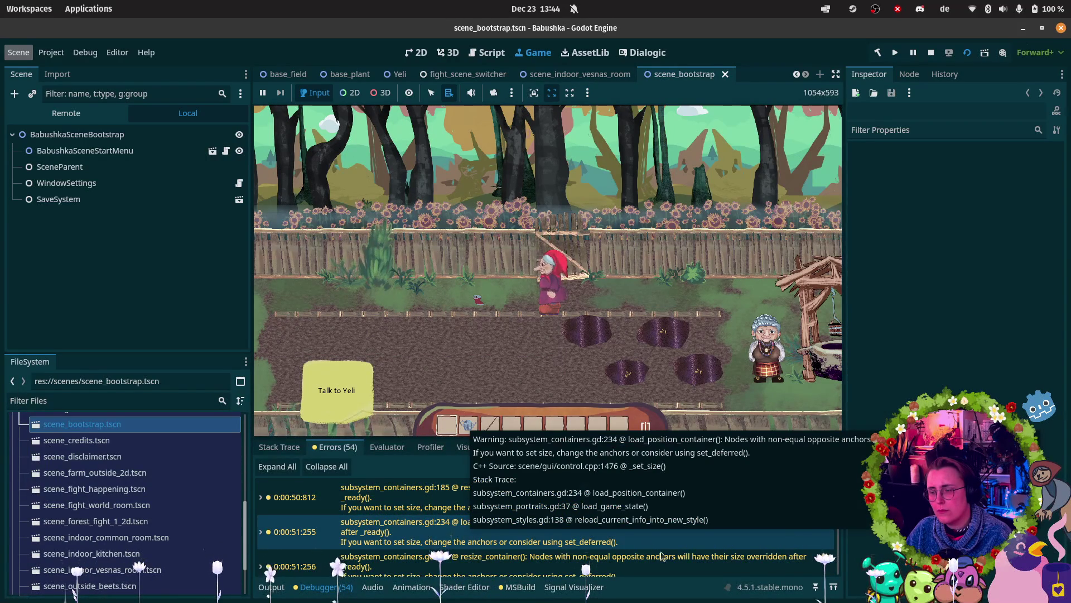
{"action": "scroll", "coordinate": [655, 550], "scroll_direction": "down", "scroll_amount": 3}
{"action": "mouse_move", "coordinate": [673, 554]}
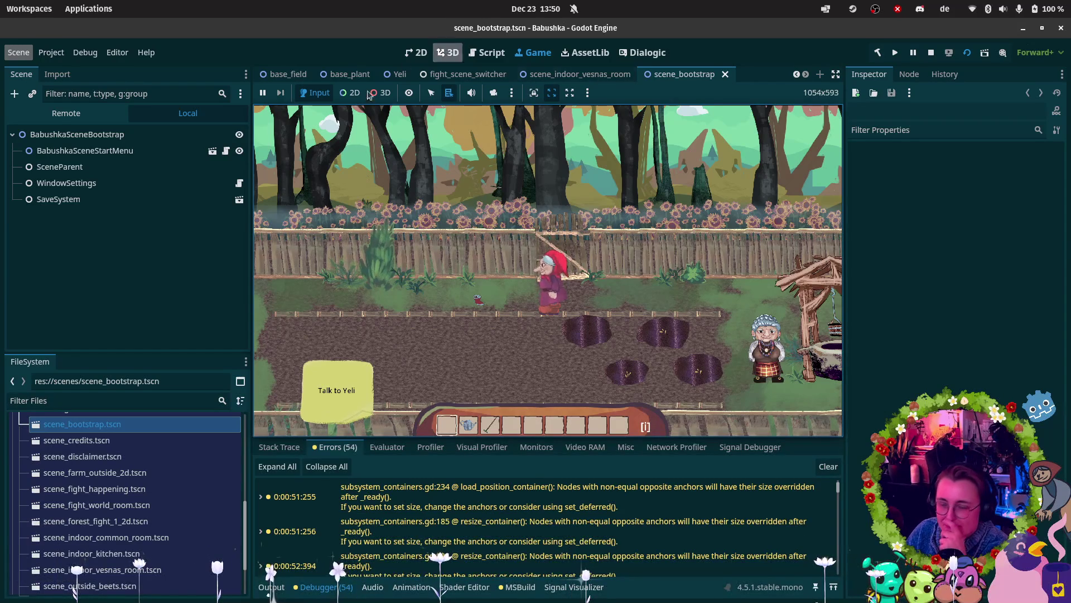
Step: Equip the watering can from hotbar slot 2 beside the dug farm plots
{"action": "key", "text": "2"}
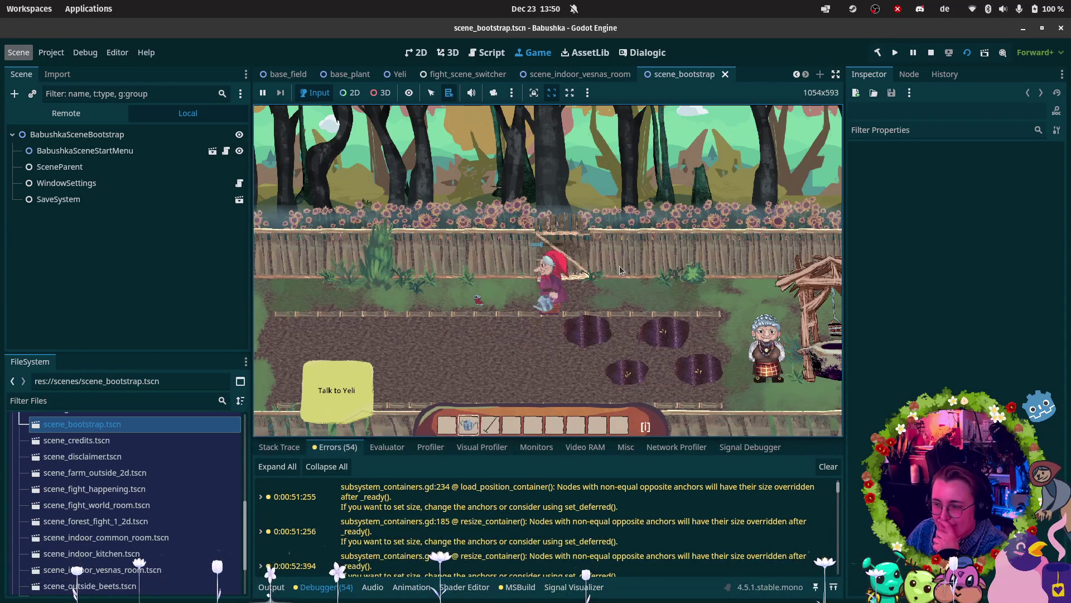
Step: Equip the hoe and till three new soil patches down-left of Babushka
{"action": "key", "text": "1"}
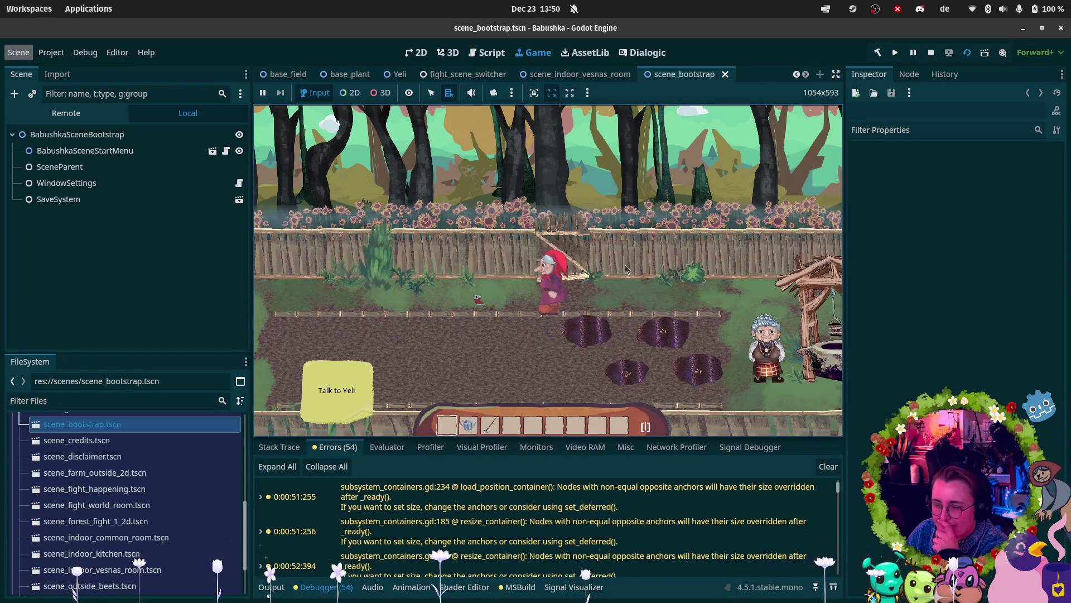
{"action": "key", "text": "s"}
{"action": "key", "text": "4"}
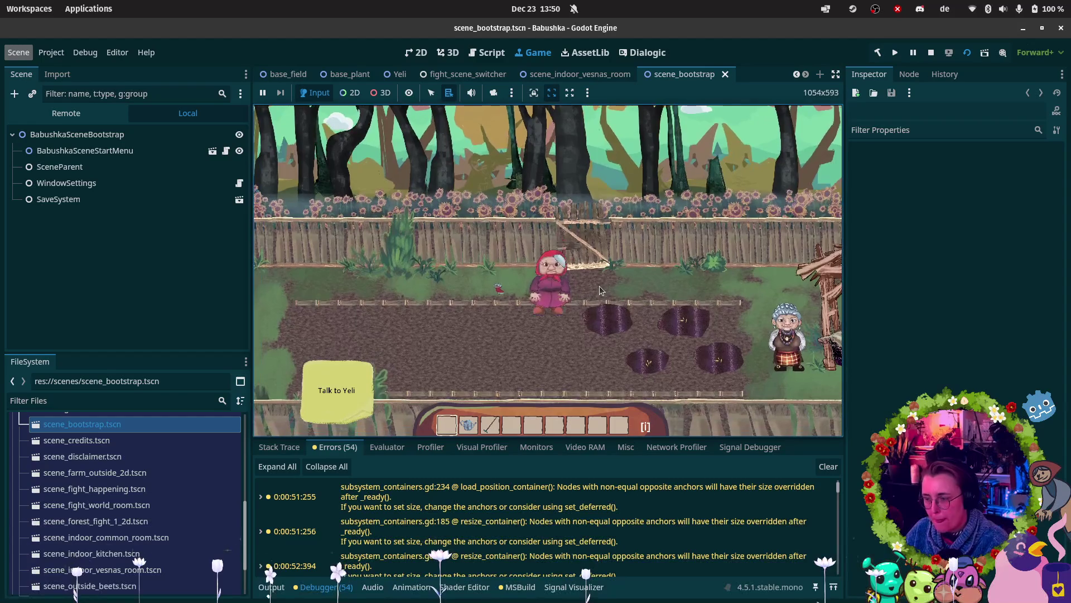
{"action": "key", "text": "3"}
{"action": "left_click", "coordinate": [557, 313]}
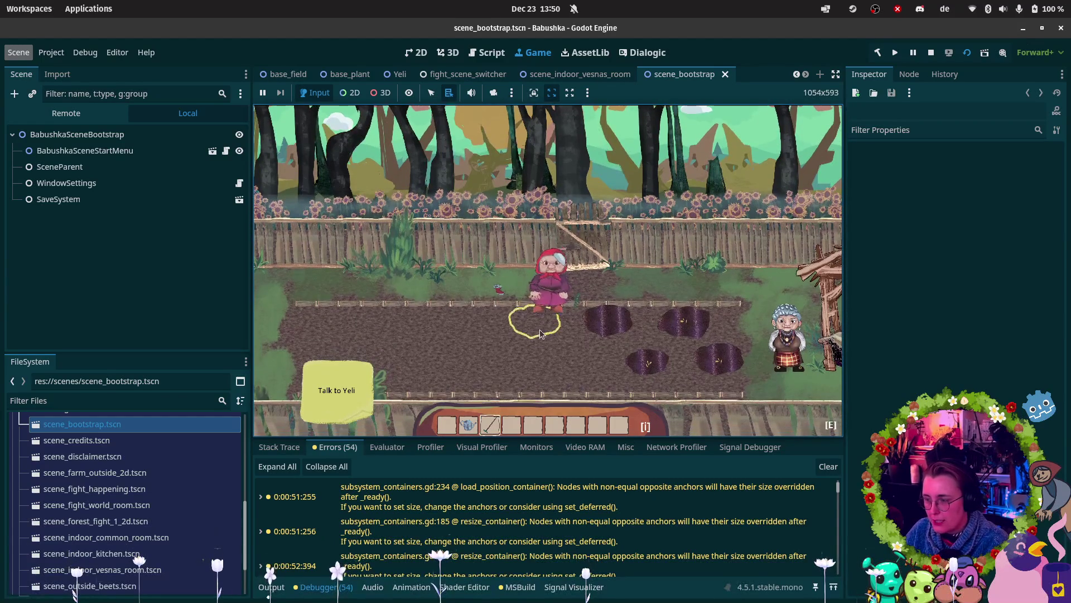
{"action": "key", "text": "s"}
{"action": "left_click", "coordinate": [561, 364]}
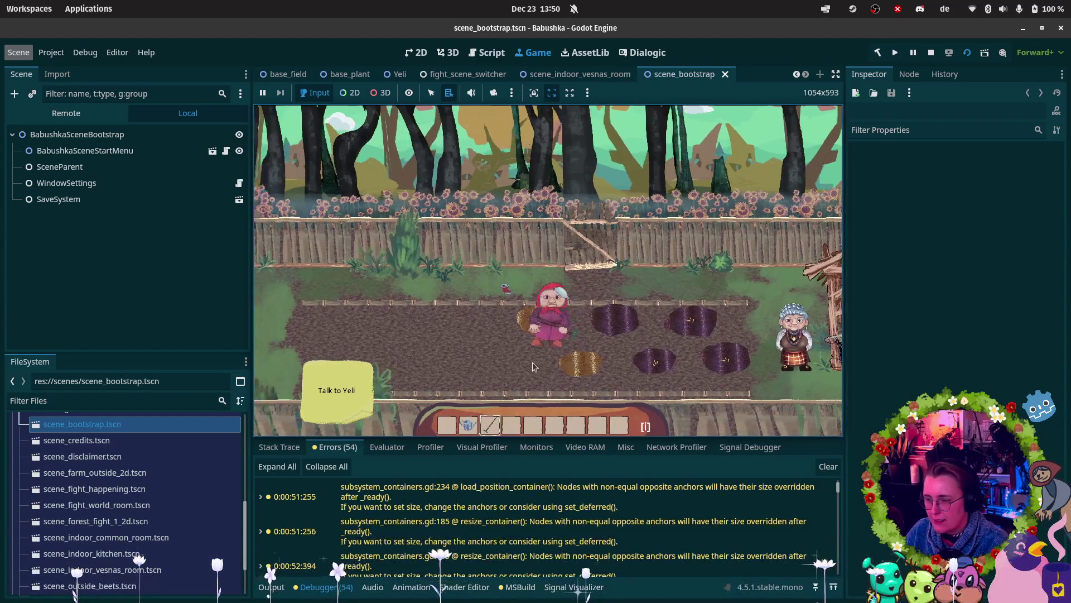
{"action": "key", "text": "a"}
{"action": "left_click", "coordinate": [534, 365]}
Step: Switch to the watering can and water two of the freshly tilled patches
{"action": "key", "text": "2"}
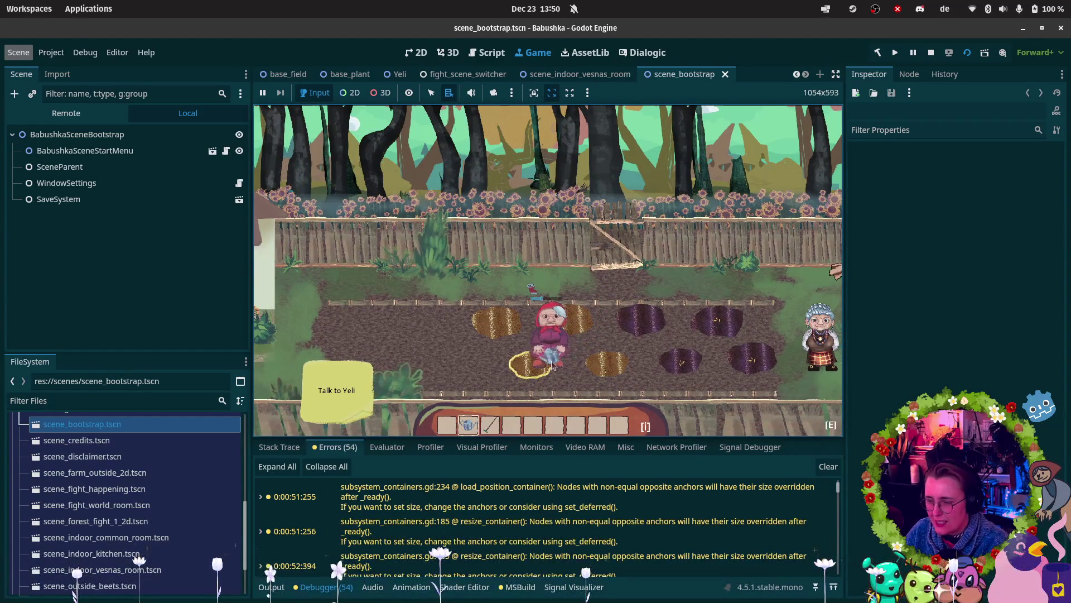
{"action": "key", "text": "d"}
{"action": "left_click", "coordinate": [539, 376]}
{"action": "key", "text": "a"}
{"action": "left_click", "coordinate": [531, 370]}
Step: Walk Babushka along the field to Yeli by the well and start talking
{"action": "key", "text": "w"}
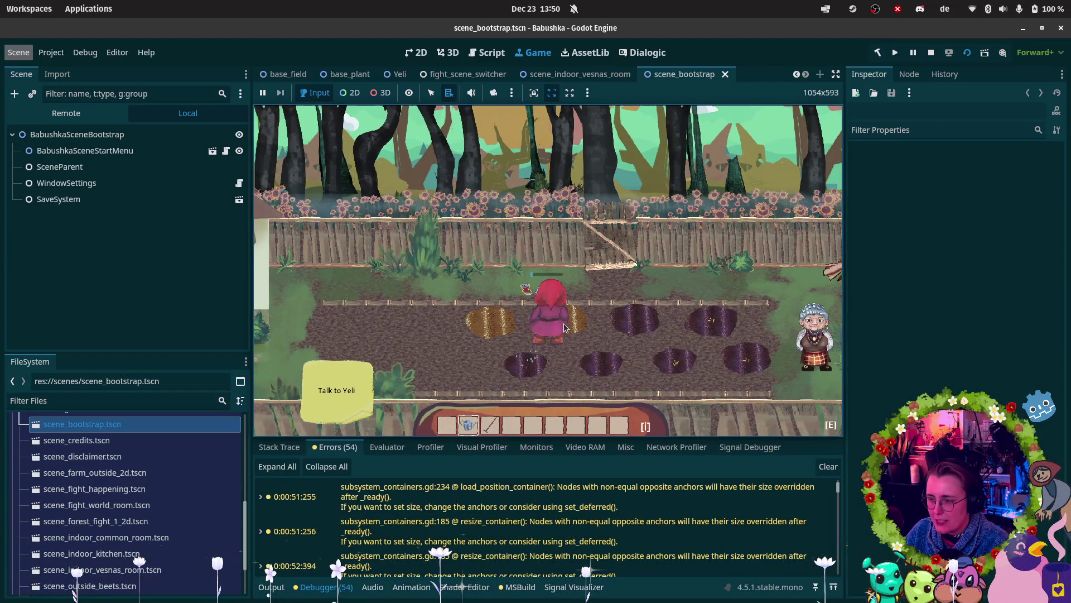
{"action": "key", "text": "d"}
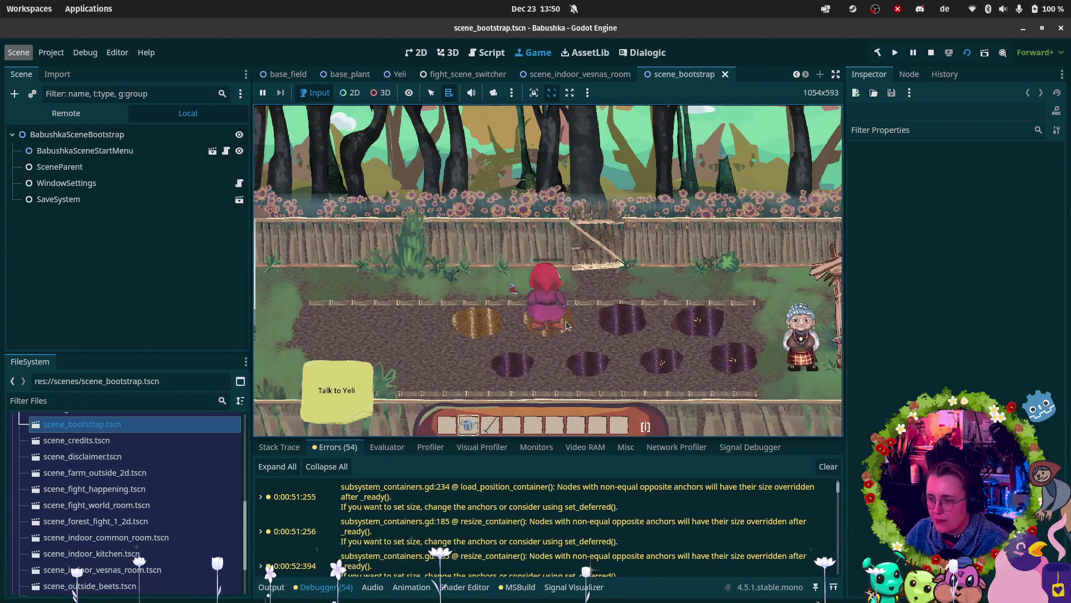
{"action": "key", "text": "d"}
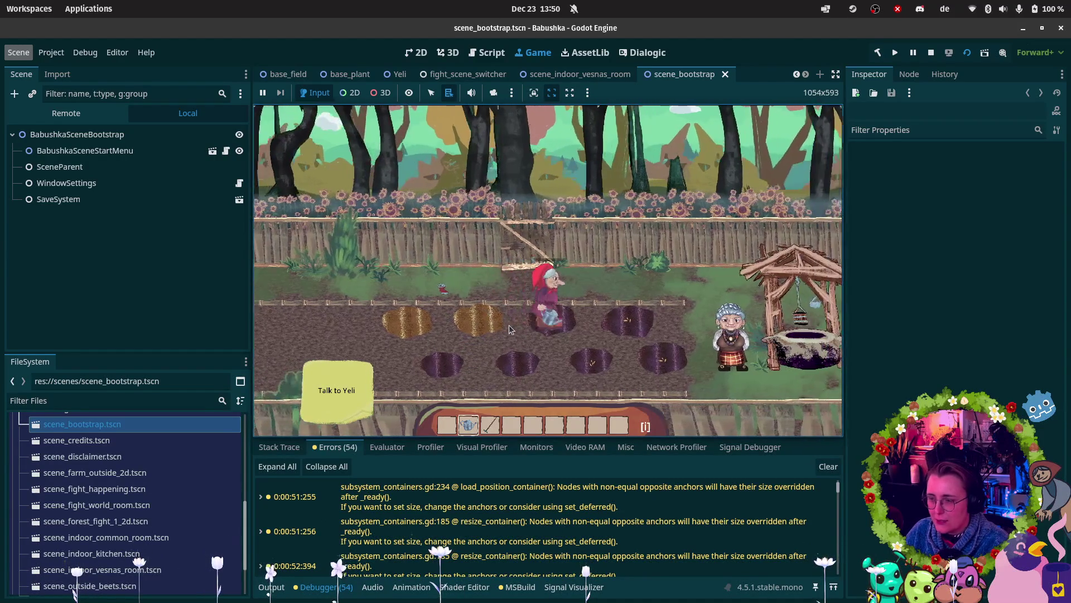
{"action": "key", "text": "a"}
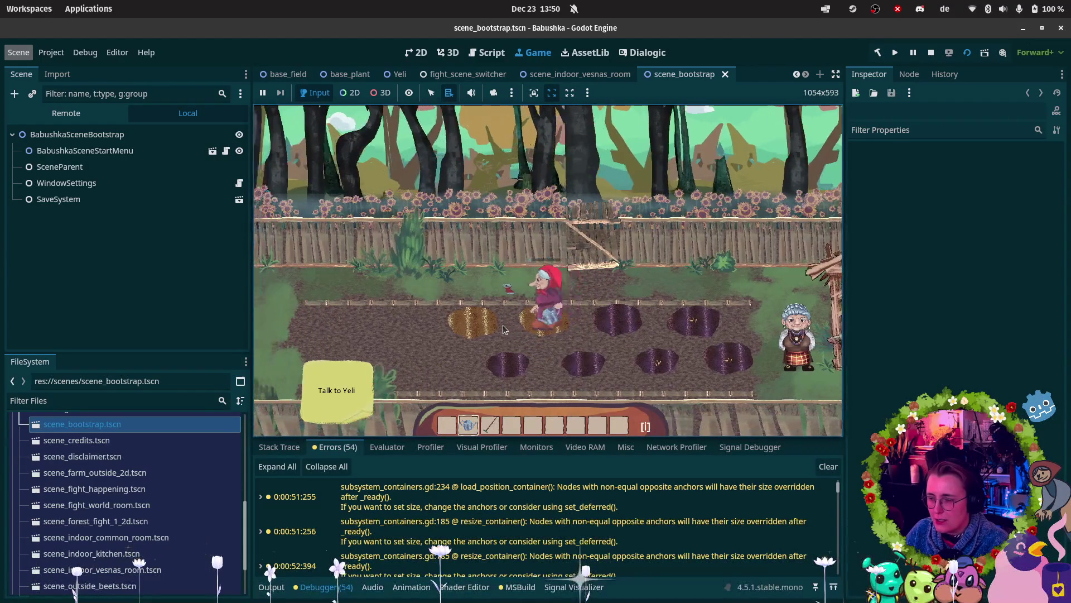
{"action": "key", "text": "d"}
{"action": "key", "text": "4"}
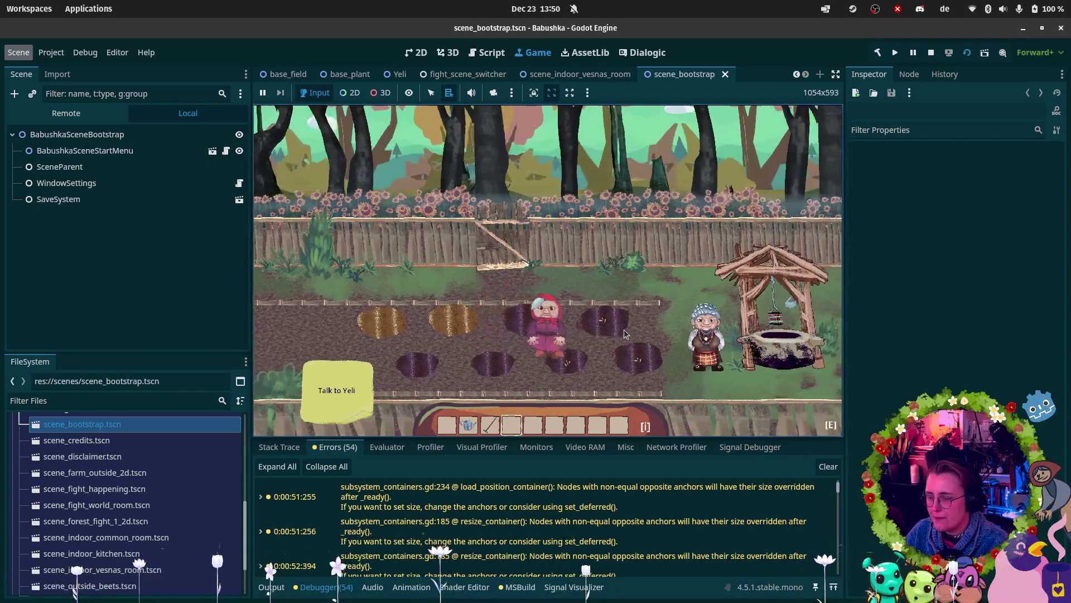
{"action": "key", "text": "d"}
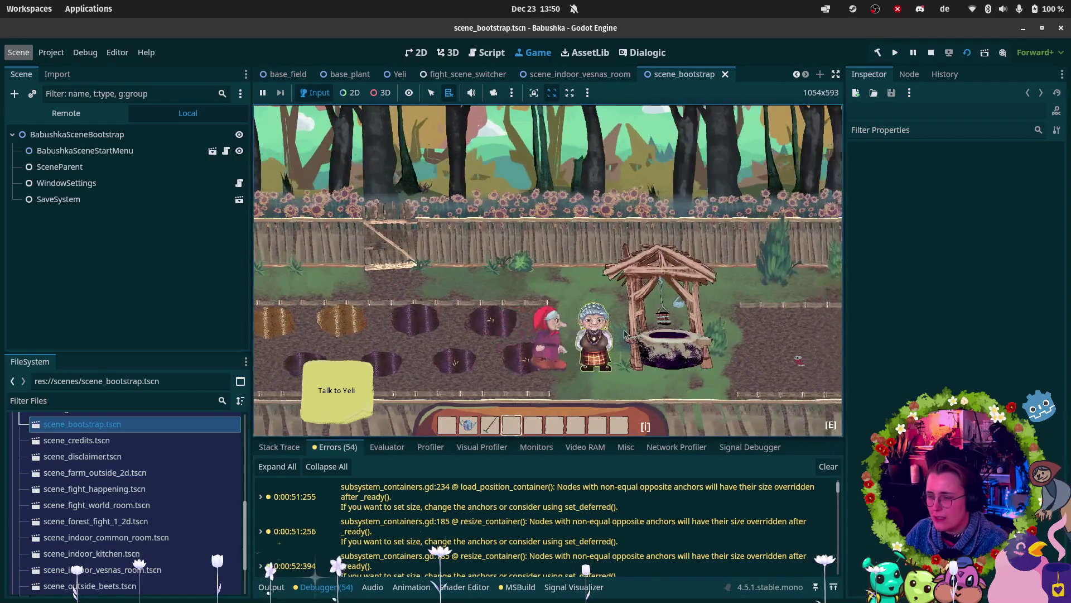
{"action": "key", "text": "e"}
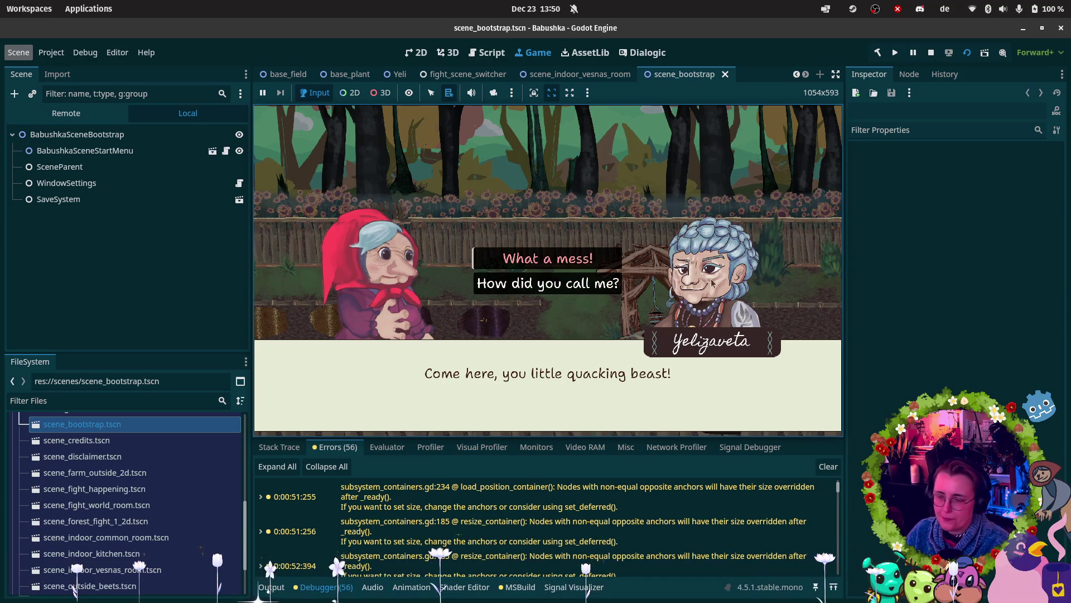
Step: Go through Yeli's dialogue to receive the Collect the Ducks quest
{"action": "left_click", "coordinate": [595, 282]}
{"action": "left_click", "coordinate": [598, 286]}
{"action": "left_click", "coordinate": [606, 268]}
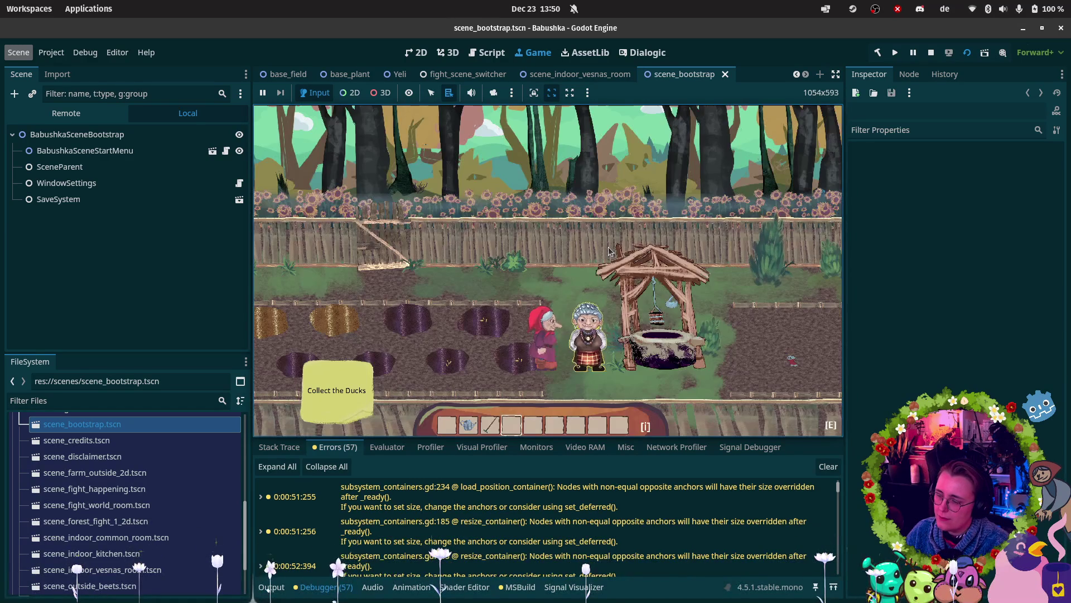
{"action": "left_click", "coordinate": [609, 251]}
{"action": "left_click", "coordinate": [641, 241]}
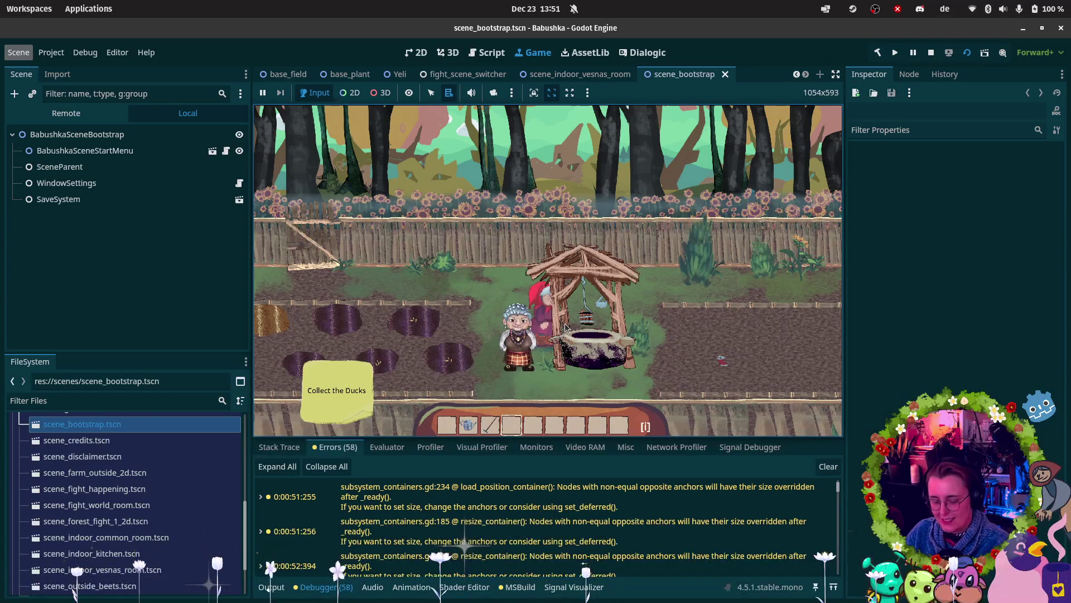
Step: Walk Babushka right past the well and up to the gate
{"action": "key", "text": "d"}
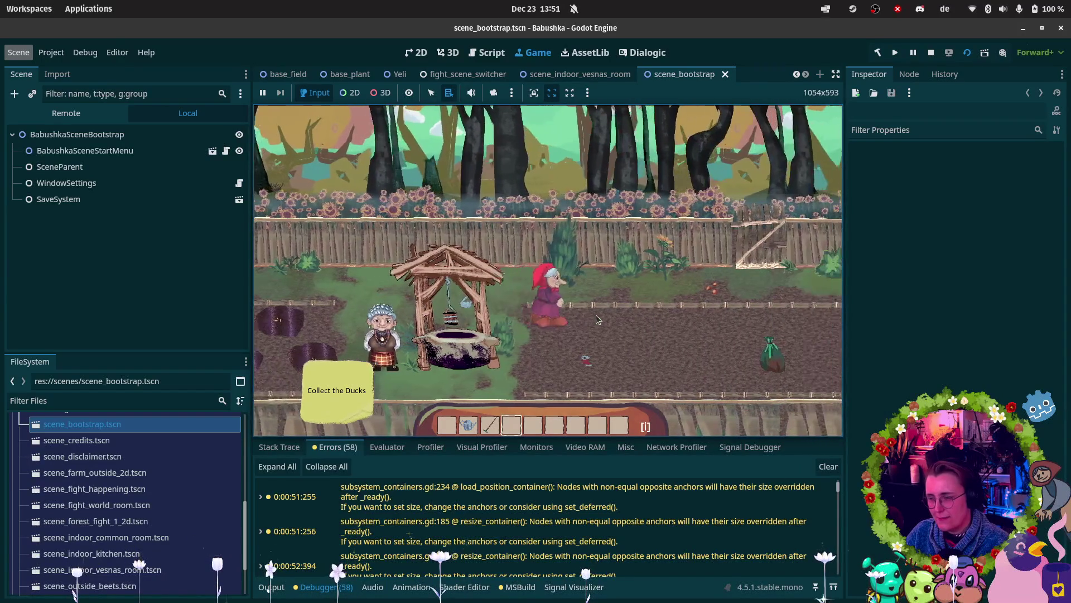
{"action": "key", "text": "d"}
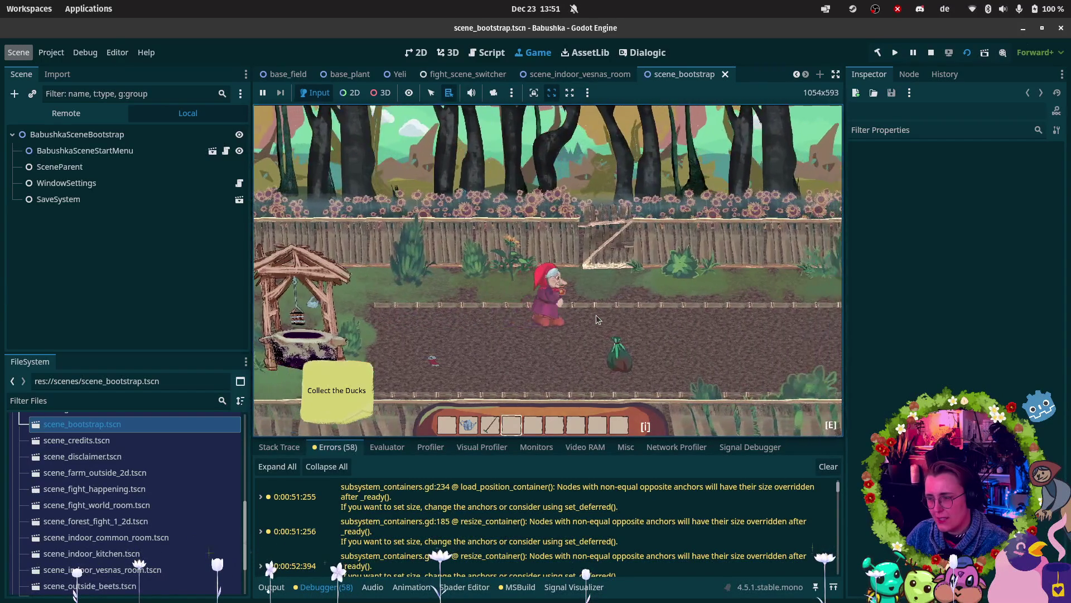
{"action": "key", "text": "w"}
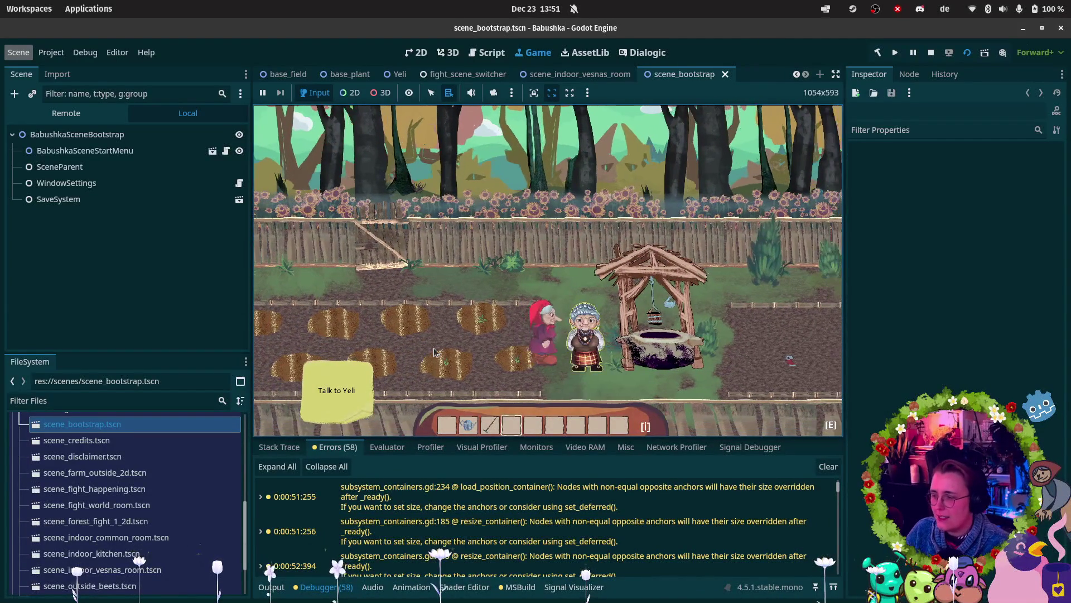
Step: Finish Yelizaveta's dialogue, accepting the duck quest and dismissing the reminder
{"action": "left_click", "coordinate": [494, 291]}
{"action": "left_click", "coordinate": [534, 276]}
{"action": "left_click", "coordinate": [534, 276]}
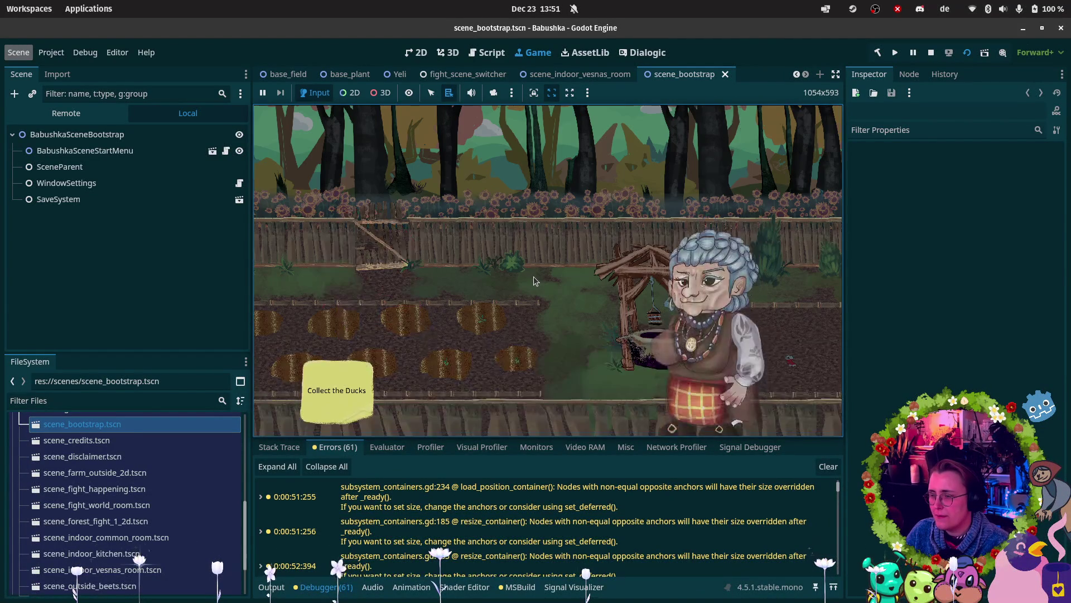
{"action": "left_click", "coordinate": [533, 277]}
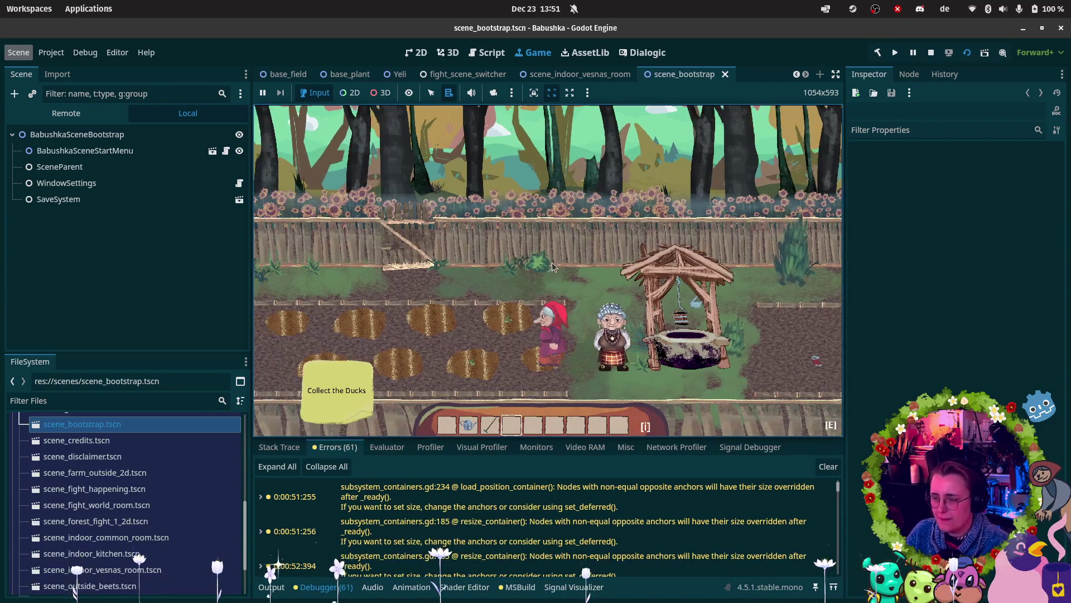
Step: Equip the watering can and water two field patches with Vesna
{"action": "key", "text": "2"}
{"action": "key", "text": "s"}
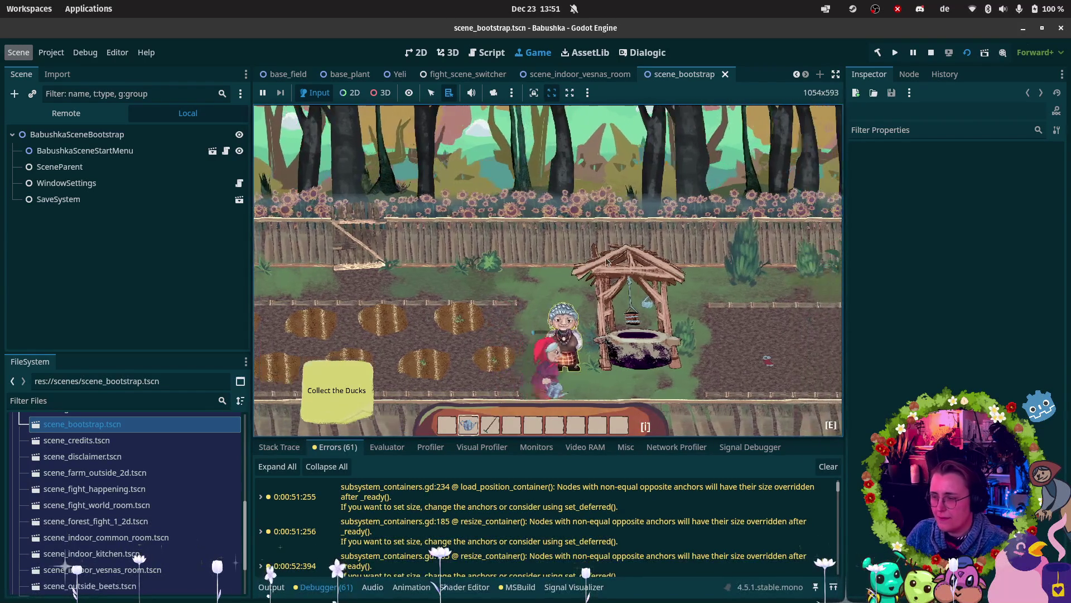
{"action": "key", "text": "d"}
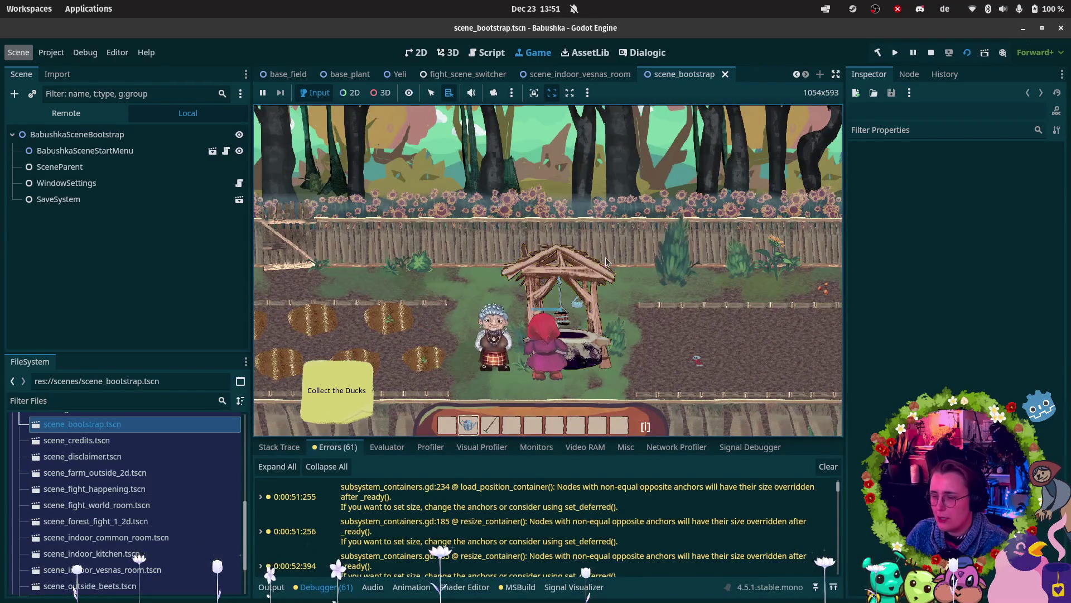
{"action": "key", "text": "a"}
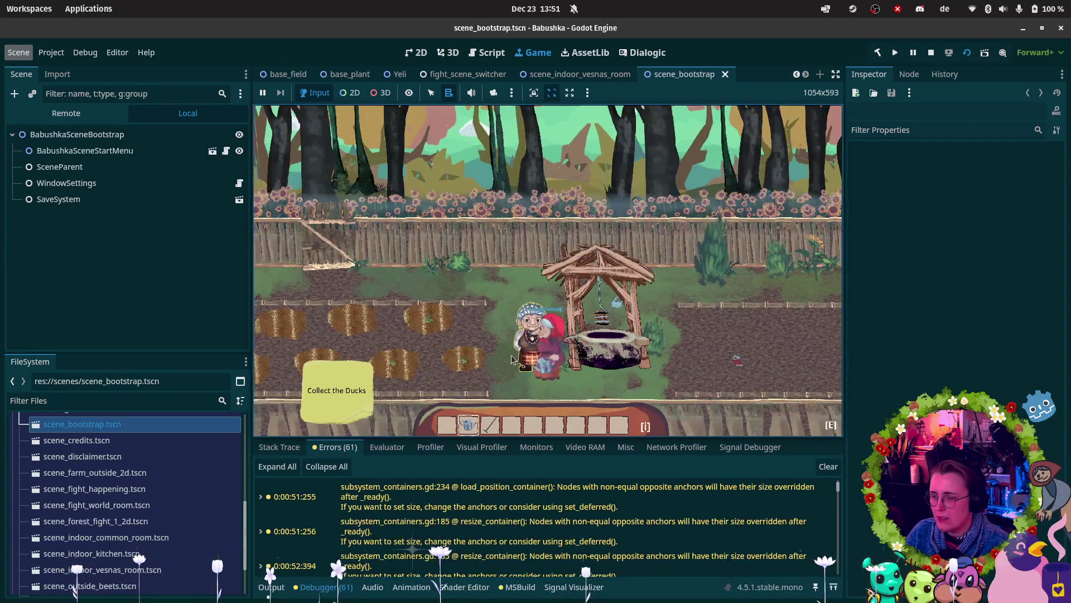
{"action": "key", "text": "a"}
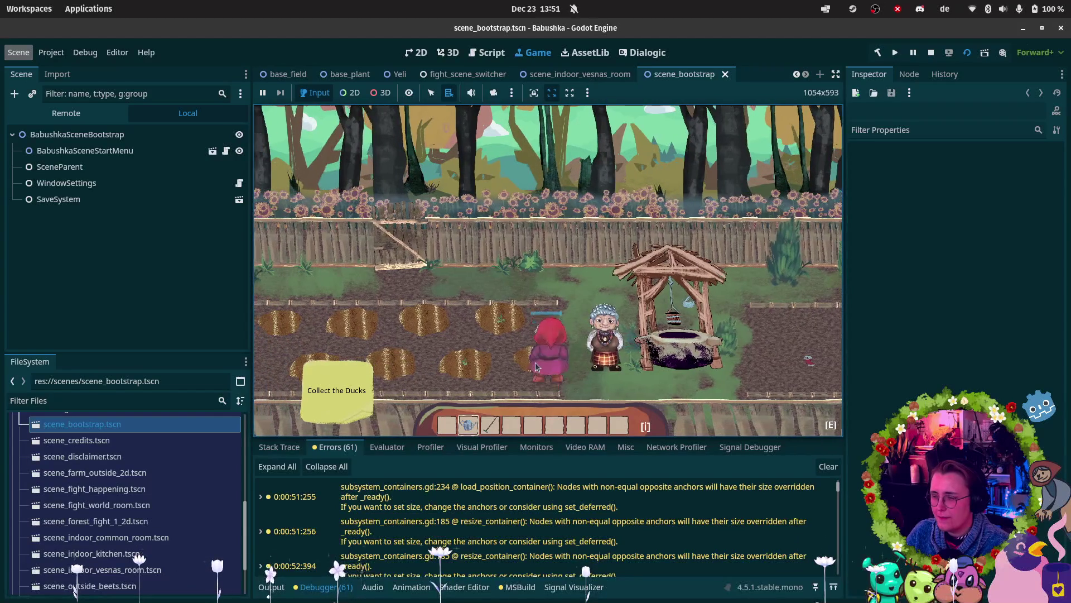
{"action": "key", "text": "a"}
{"action": "left_click", "coordinate": [485, 362]}
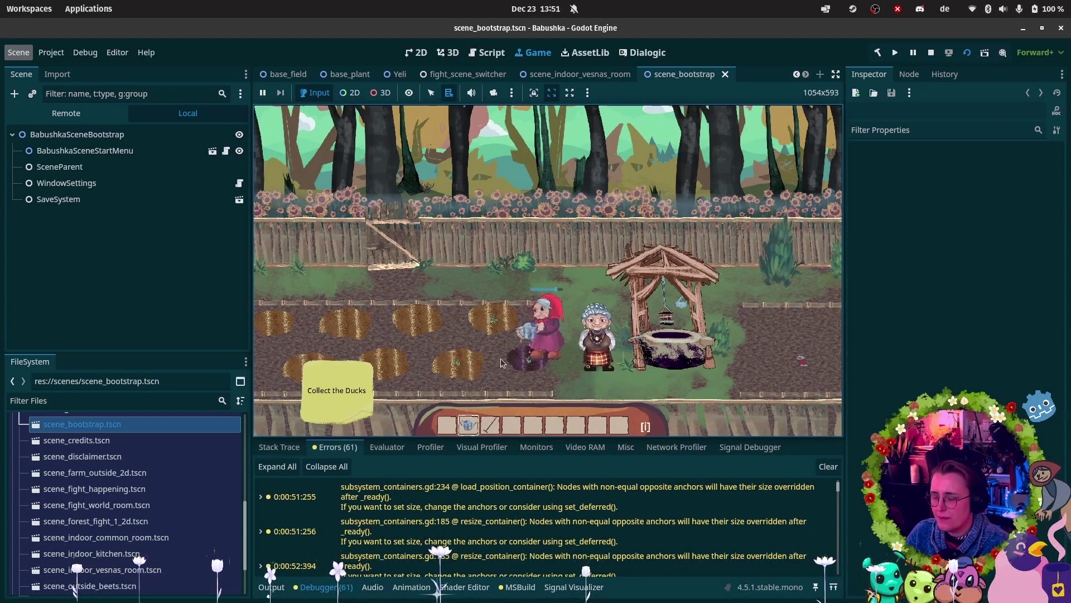
{"action": "key", "text": "a"}
{"action": "left_click", "coordinate": [563, 323]}
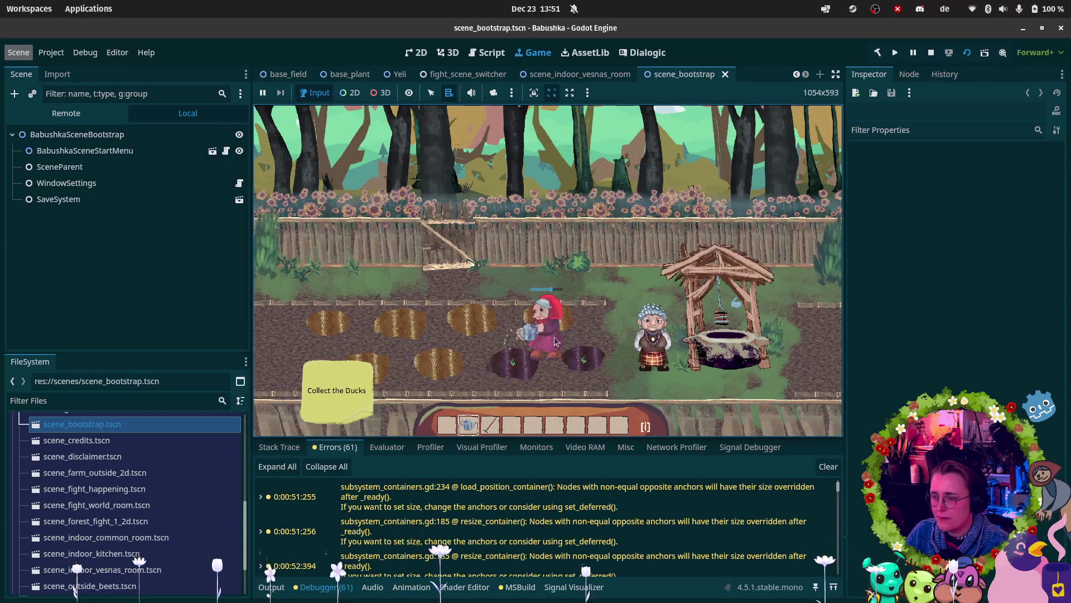
Step: Walk Vesna past the well to the garden gate, then stop the game
{"action": "key", "text": "d"}
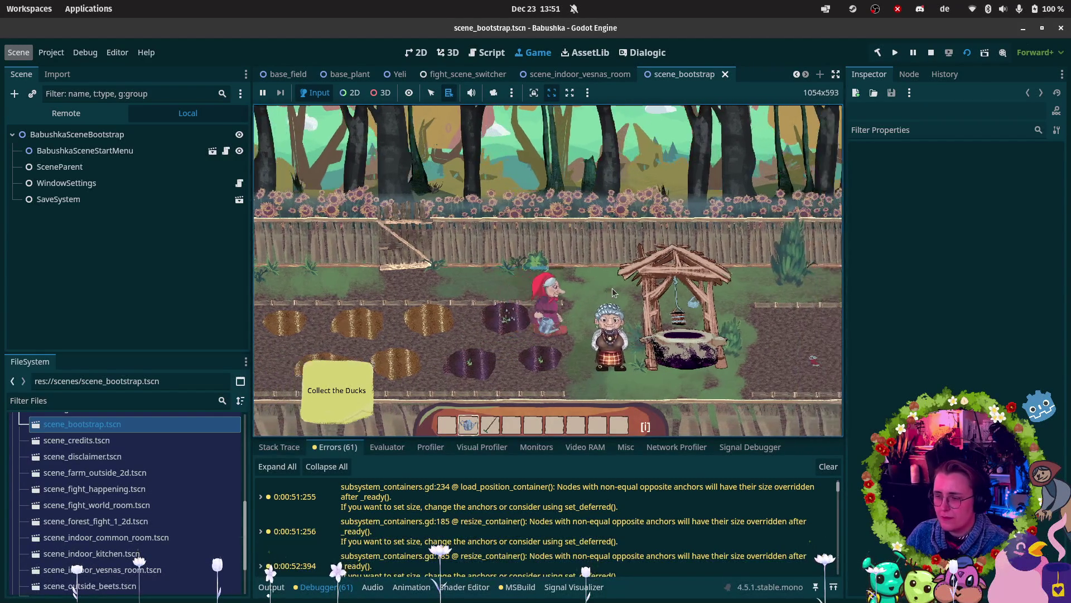
{"action": "key", "text": "d"}
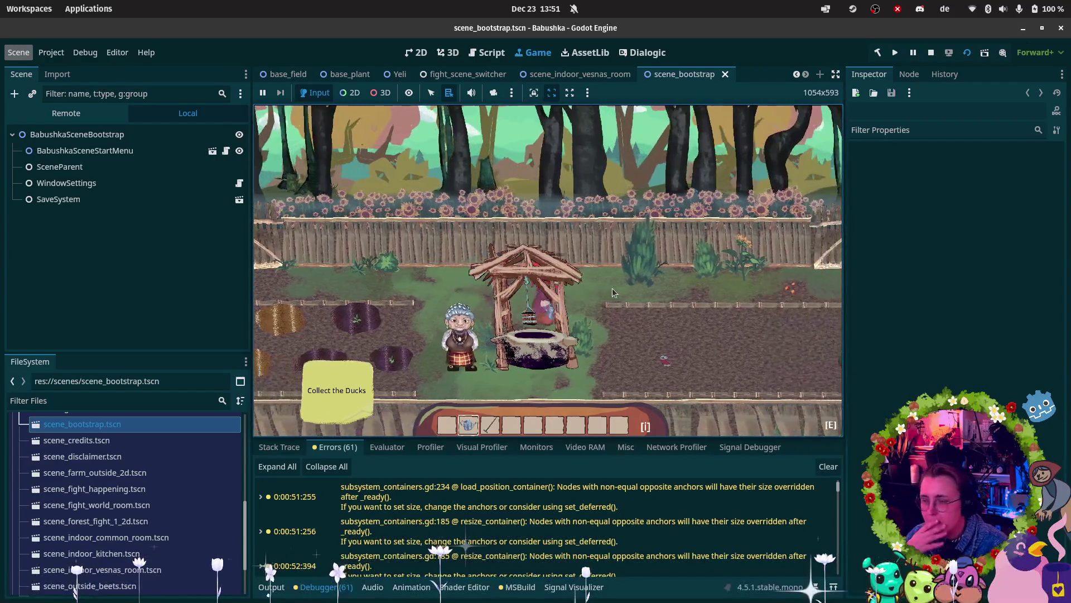
{"action": "key", "text": "d"}
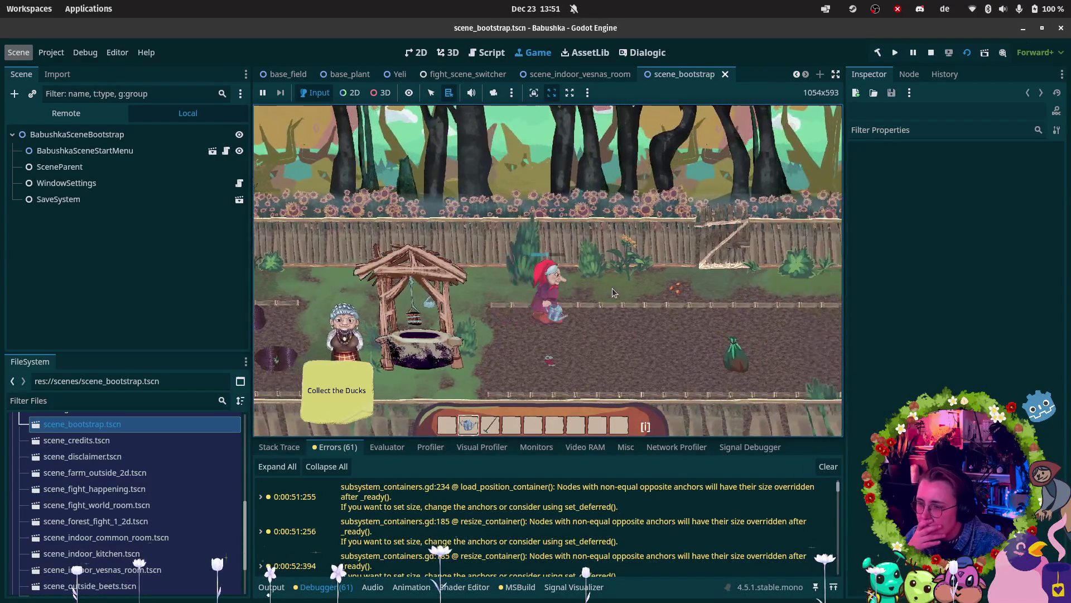
{"action": "key", "text": "w"}
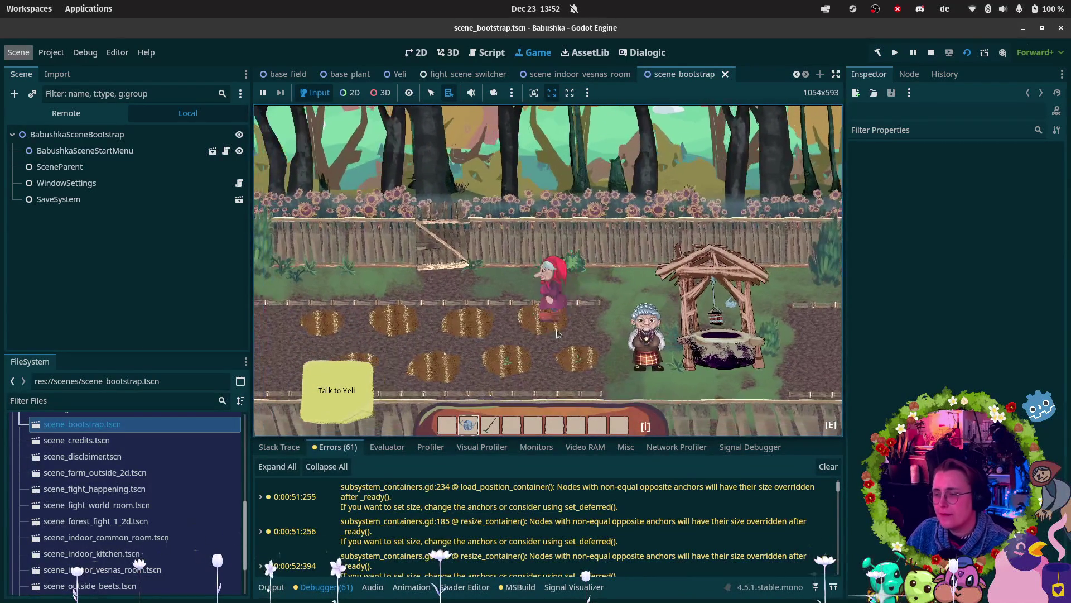
{"action": "left_click", "coordinate": [931, 53]}
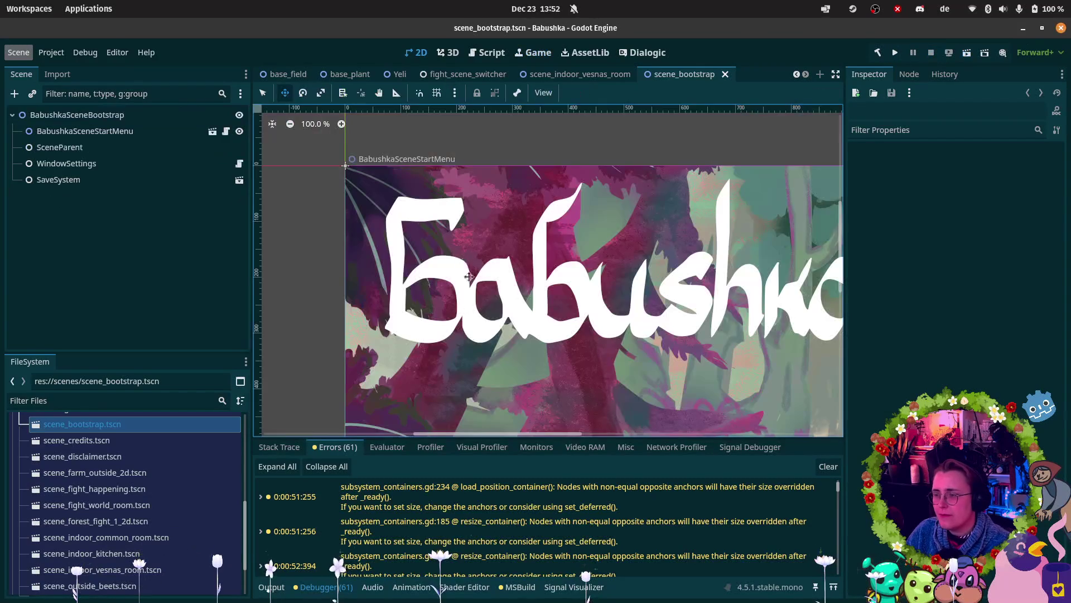
Step: Open the base_plant scene and select its LifeCycle node
{"action": "left_click", "coordinate": [347, 75]}
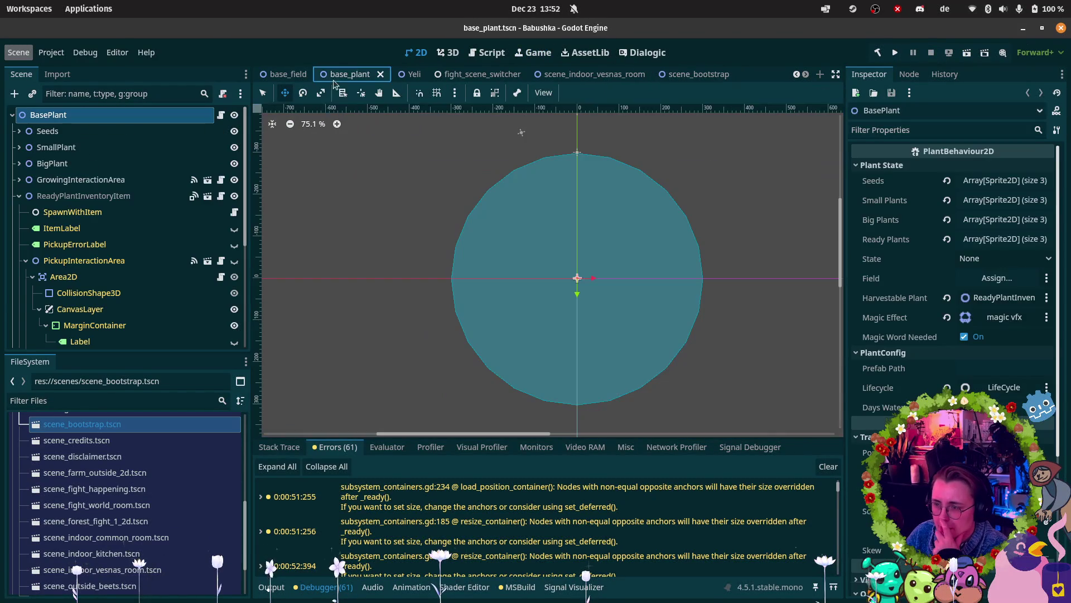
{"action": "left_click", "coordinate": [19, 196]}
{"action": "left_click", "coordinate": [53, 228]}
Step: Change the LifeCycle Payload from 3 to 1 and save base_plant.tscn
{"action": "left_click", "coordinate": [988, 168]}
{"action": "type", "text": "1"}
{"action": "key", "text": "Return"}
{"action": "key", "text": "ctrl+s"}
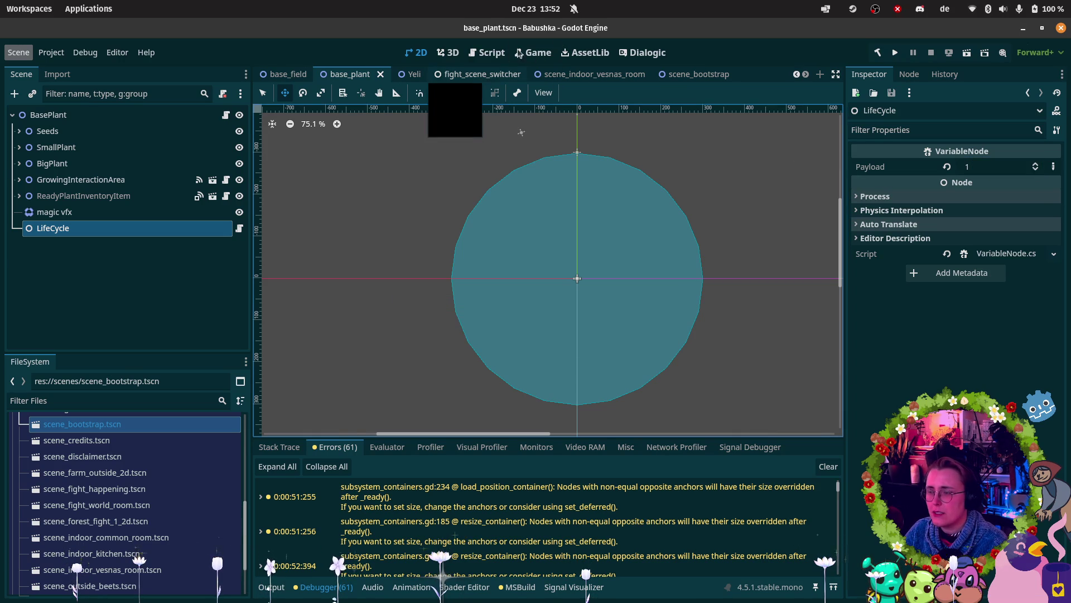
{"action": "scroll", "coordinate": [443, 76], "scroll_direction": "up", "scroll_amount": 1}
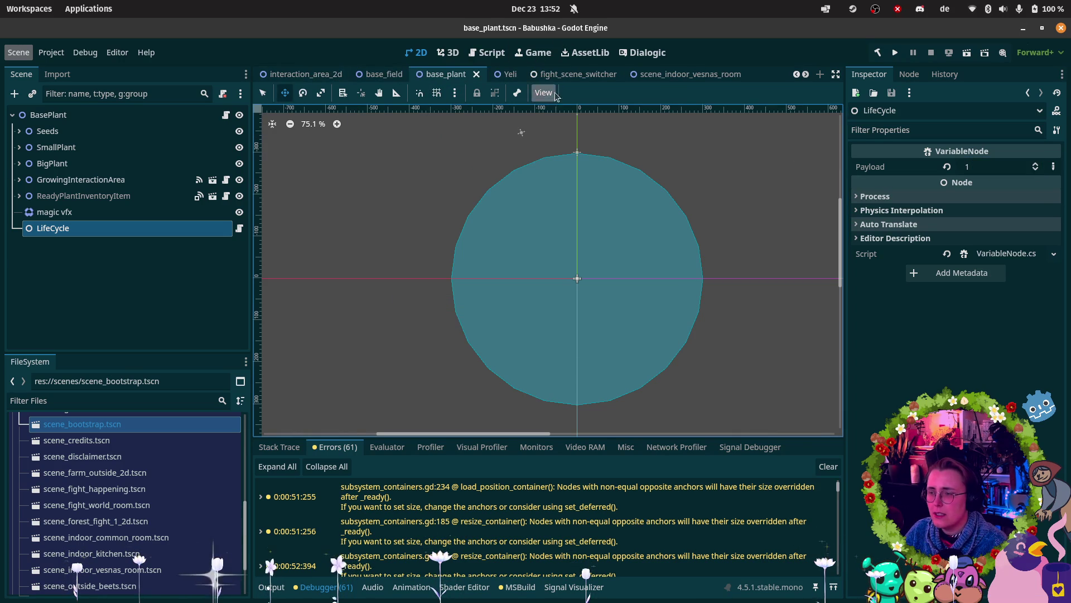
{"action": "scroll", "coordinate": [561, 74], "scroll_direction": "down", "scroll_amount": 1}
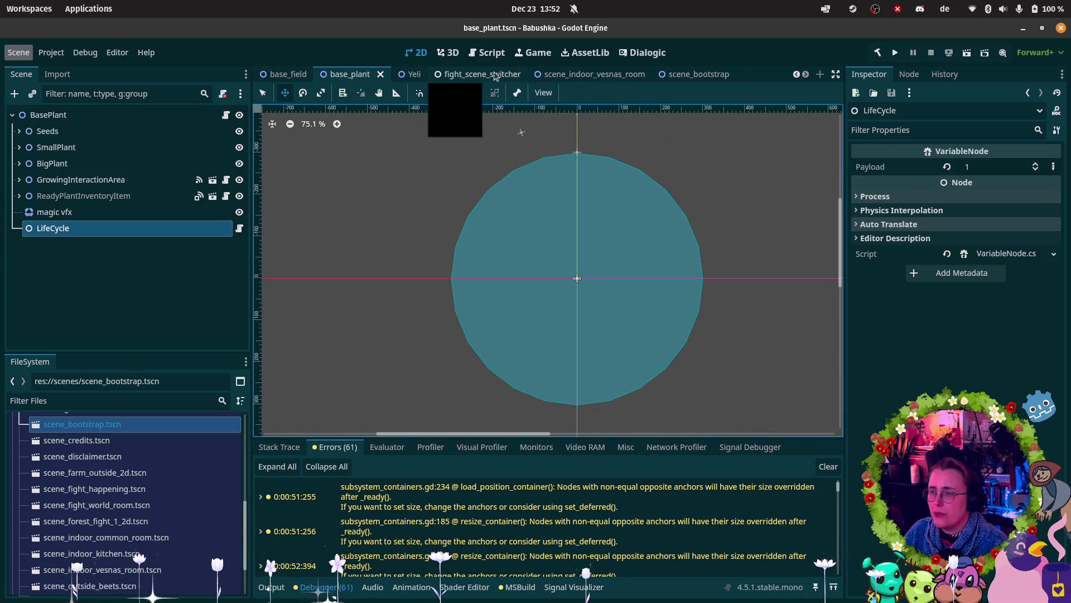
{"action": "scroll", "coordinate": [343, 74], "scroll_direction": "up", "scroll_amount": 2}
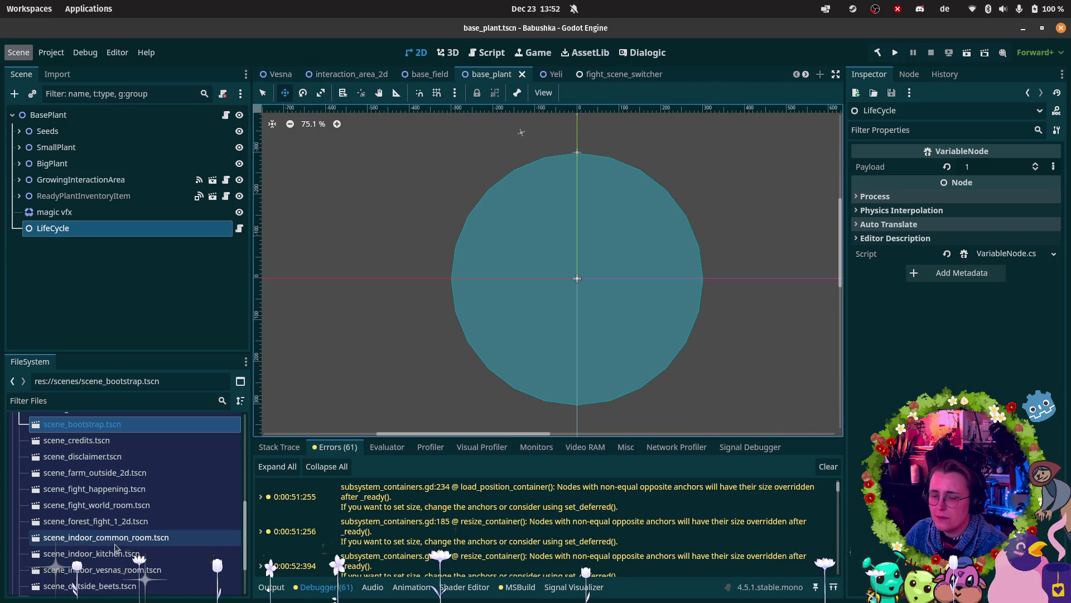
{"action": "scroll", "coordinate": [117, 545], "scroll_direction": "down", "scroll_amount": 1}
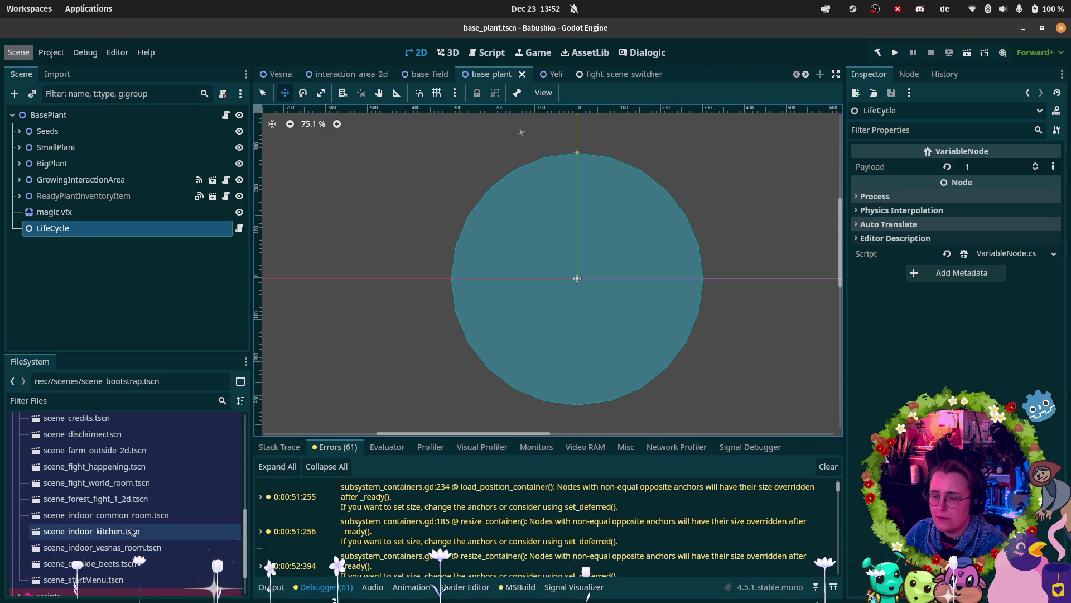
{"action": "scroll", "coordinate": [140, 489], "scroll_direction": "up", "scroll_amount": 1}
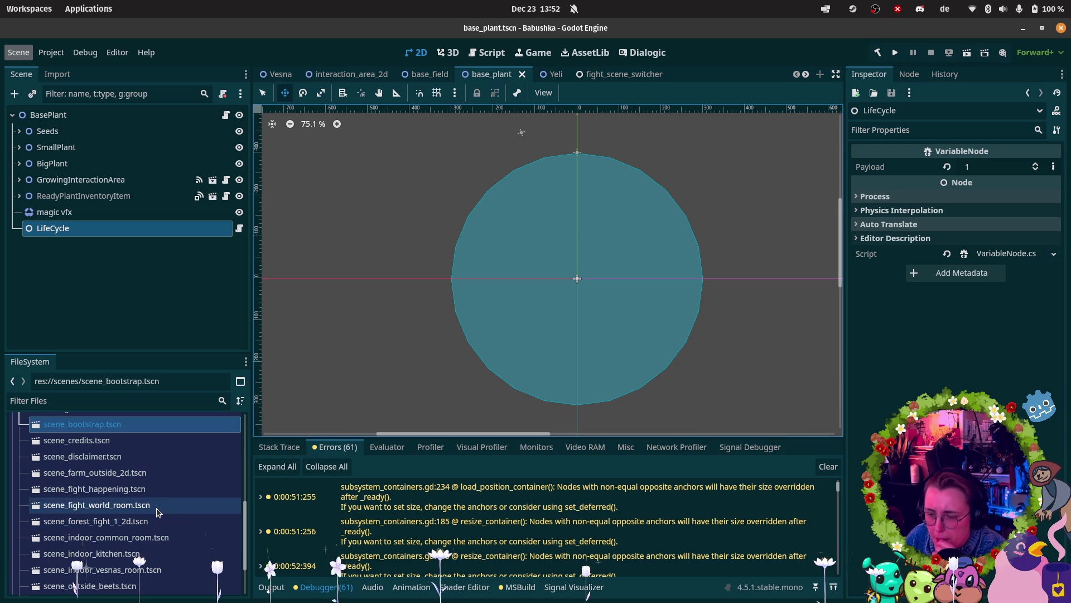
{"action": "scroll", "coordinate": [134, 564], "scroll_direction": "down", "scroll_amount": 1}
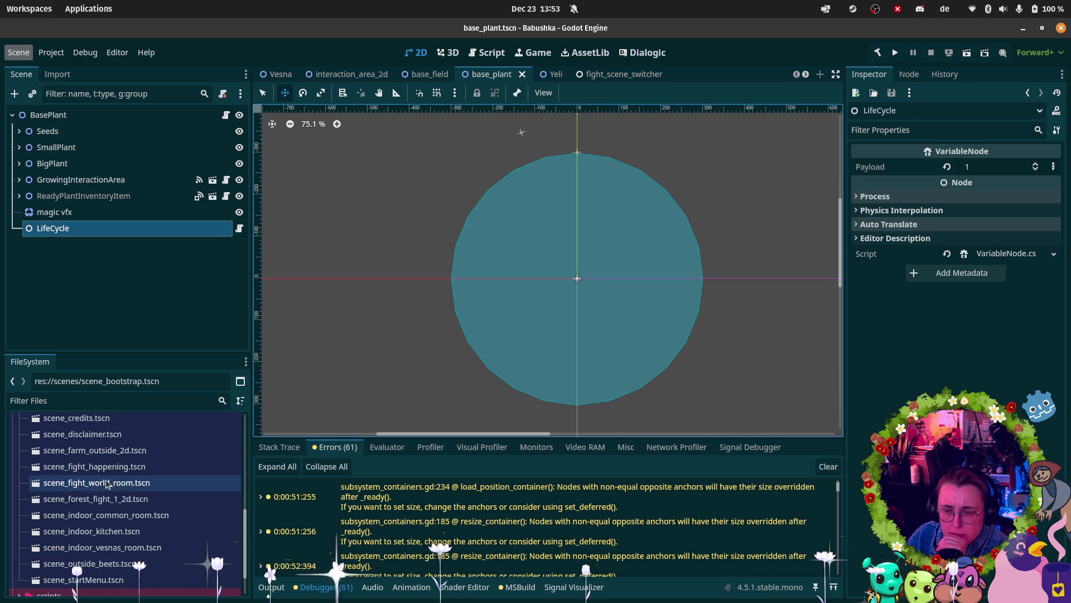
{"action": "scroll", "coordinate": [160, 492], "scroll_direction": "up", "scroll_amount": 1}
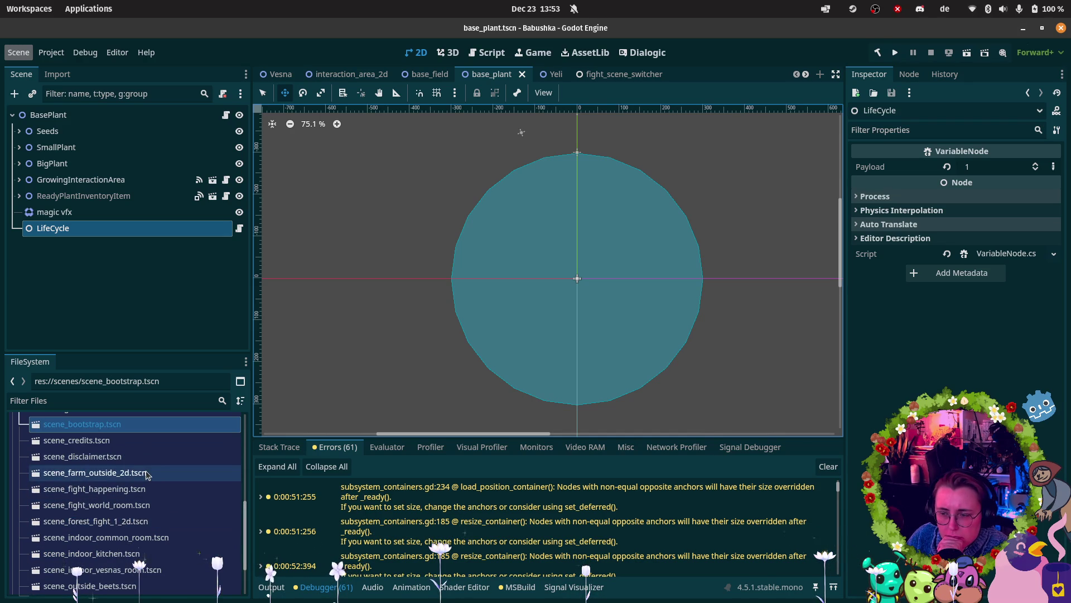
Step: Open scene_farm_outside_2d.tscn, run it, and focus the game view
{"action": "double_click", "coordinate": [157, 473]}
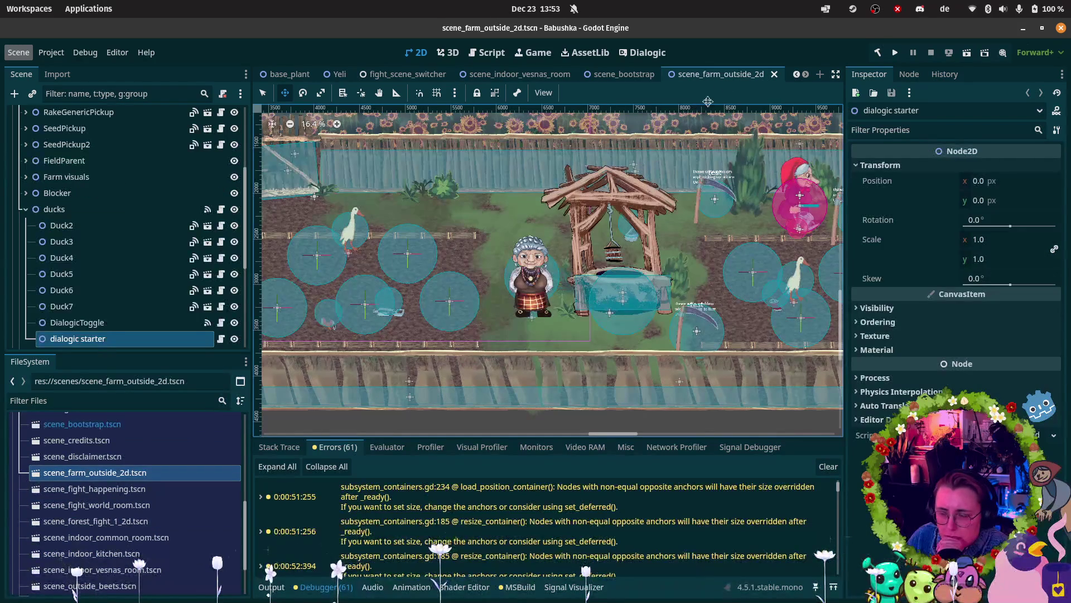
{"action": "left_click", "coordinate": [969, 53]}
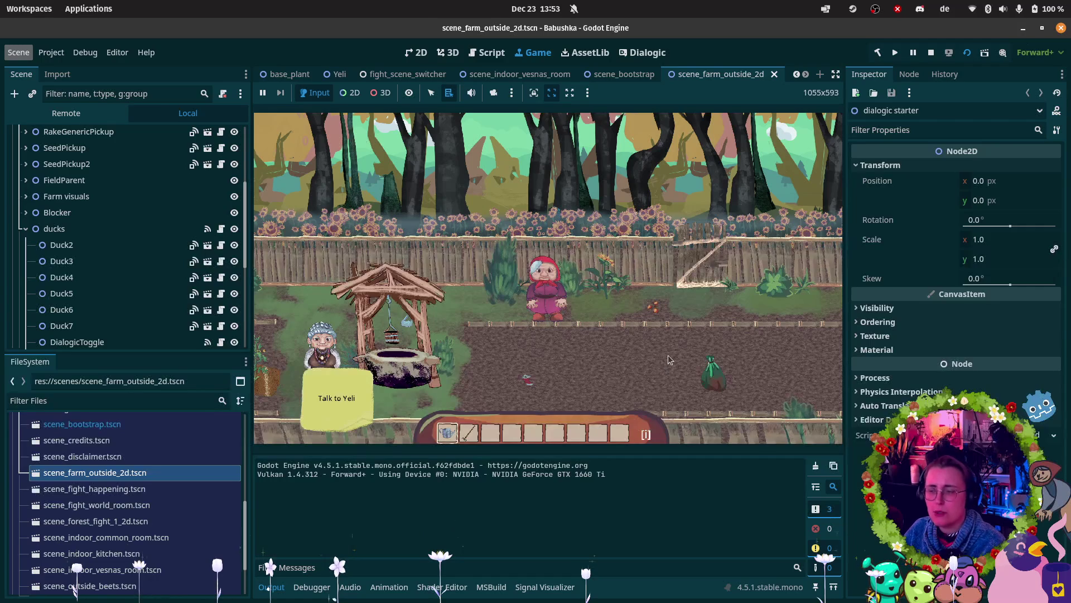
{"action": "left_click", "coordinate": [500, 340]}
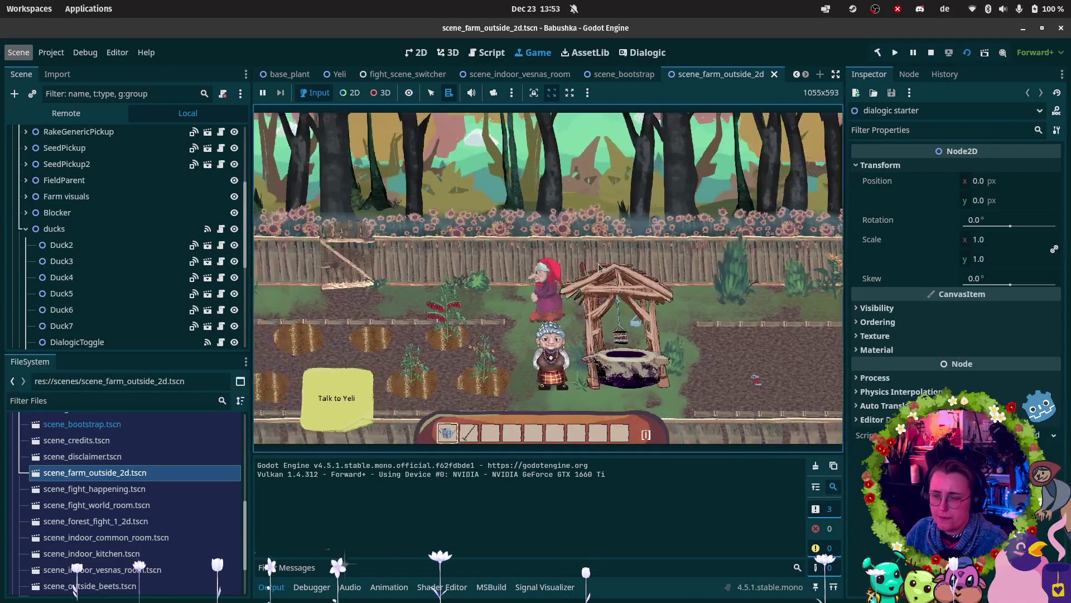
Step: Walk the character to the tomato plant and harvest it
{"action": "key", "text": "Left"}
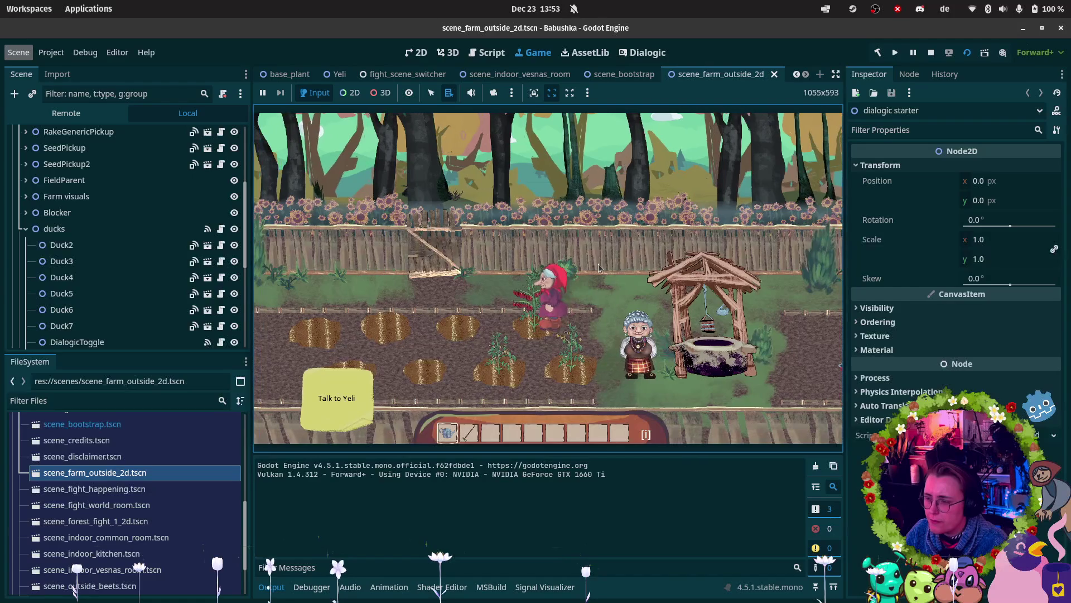
{"action": "key", "text": "Left"}
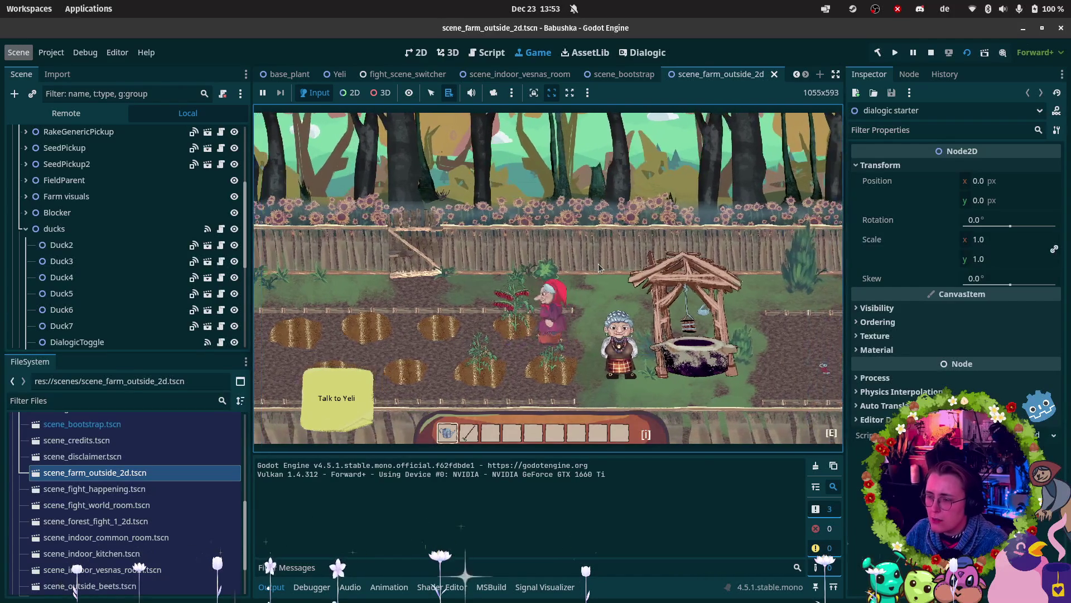
{"action": "key", "text": "e"}
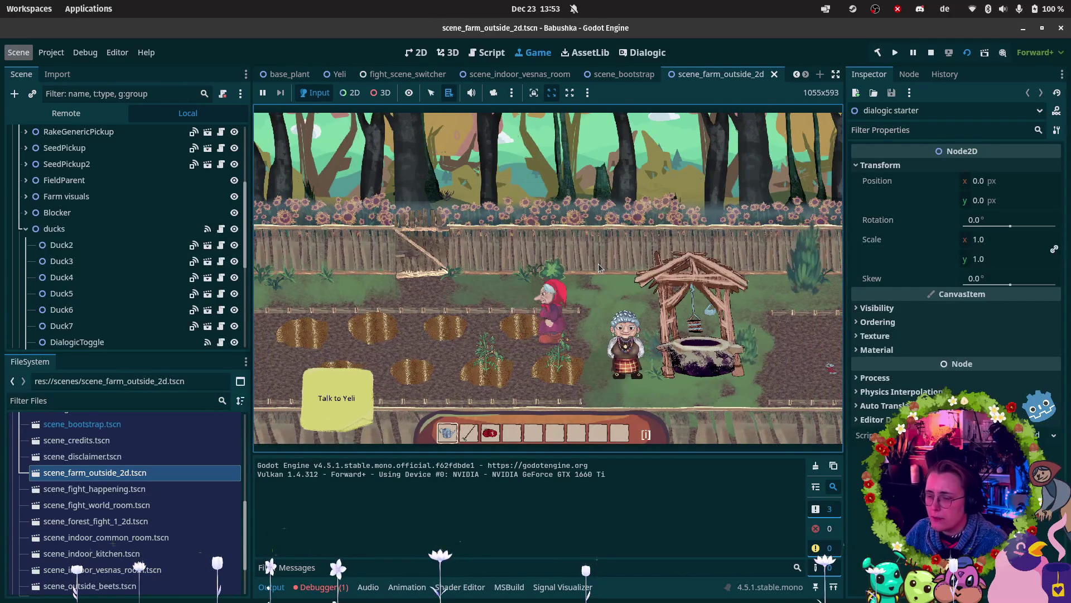
Step: Open the NullReferenceException error to jump to UpdateSaveData's source
{"action": "left_click", "coordinate": [309, 590]}
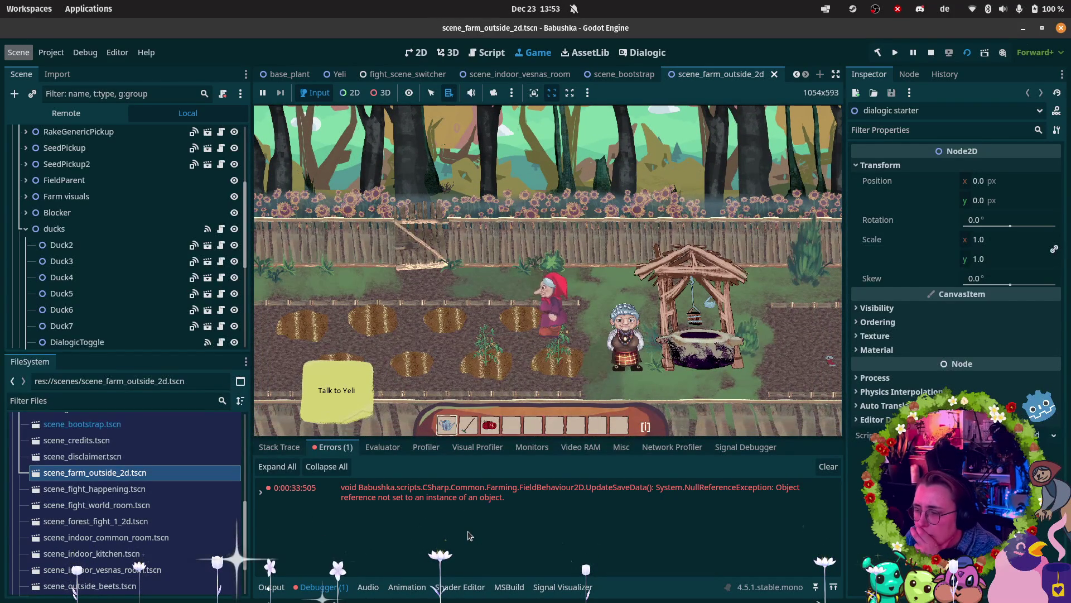
{"action": "left_click", "coordinate": [487, 414]}
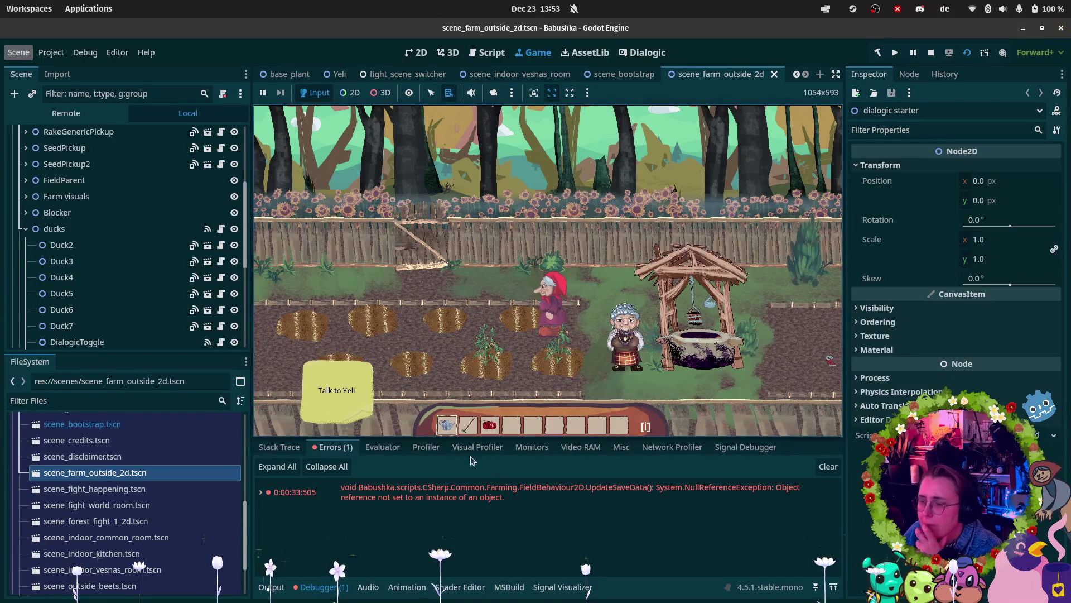
{"action": "left_click", "coordinate": [451, 498]}
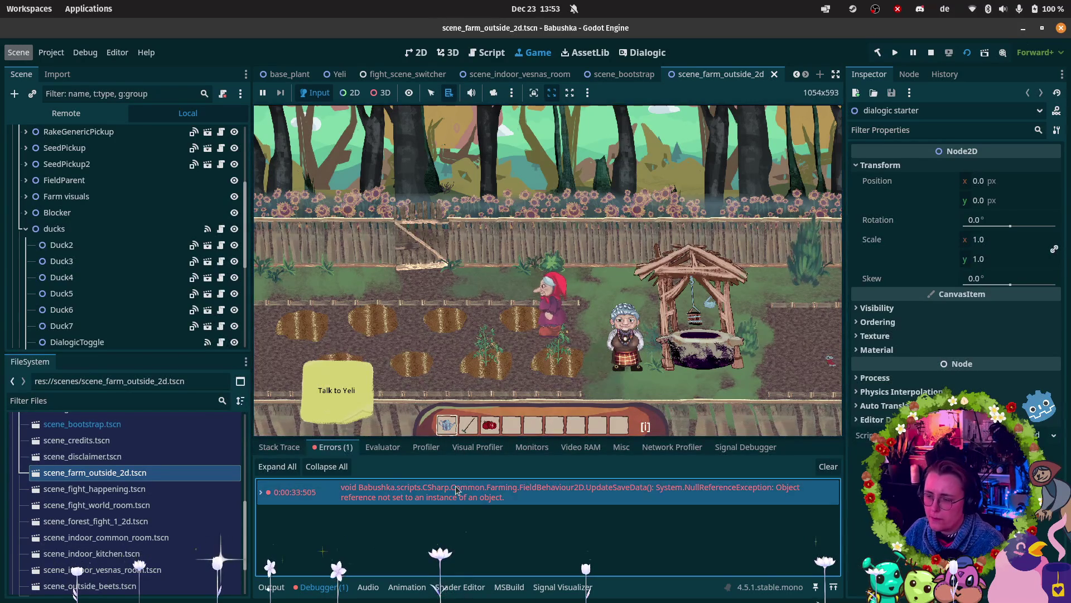
{"action": "double_click", "coordinate": [451, 497]}
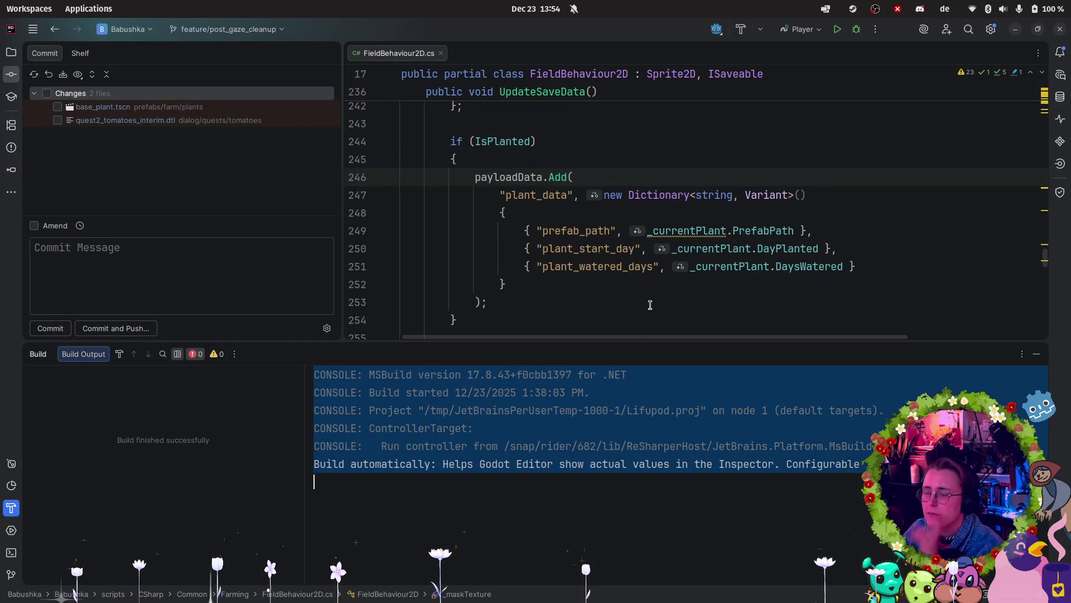
Step: Read UpdateSaveData in FieldBehaviour2D.cs with the Build window hidden, then return to Godot
{"action": "scroll", "coordinate": [597, 248], "scroll_direction": "up", "scroll_amount": 2}
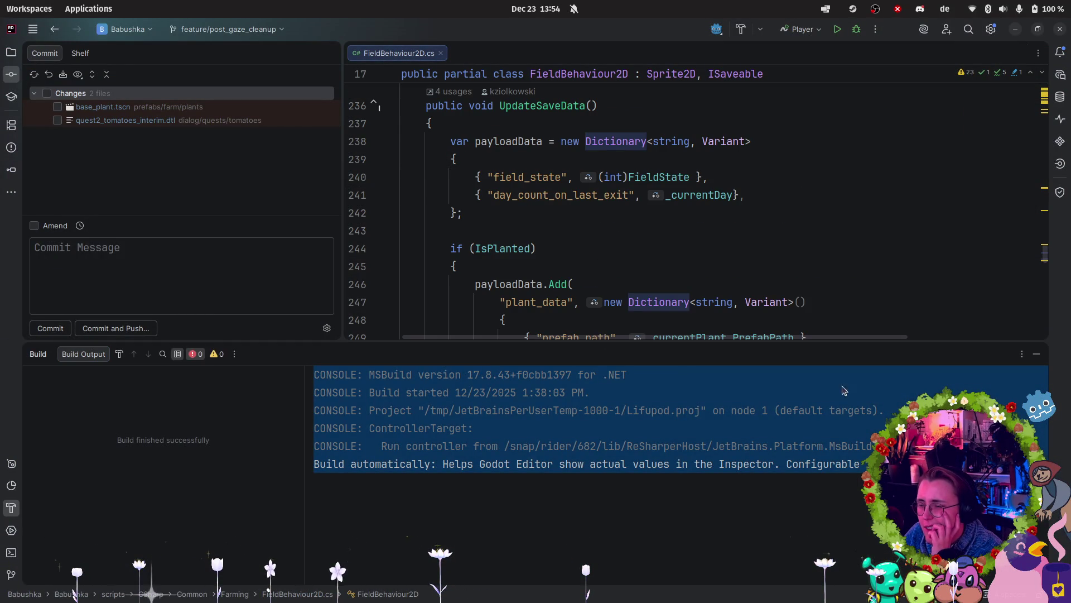
{"action": "left_click", "coordinate": [1042, 355]}
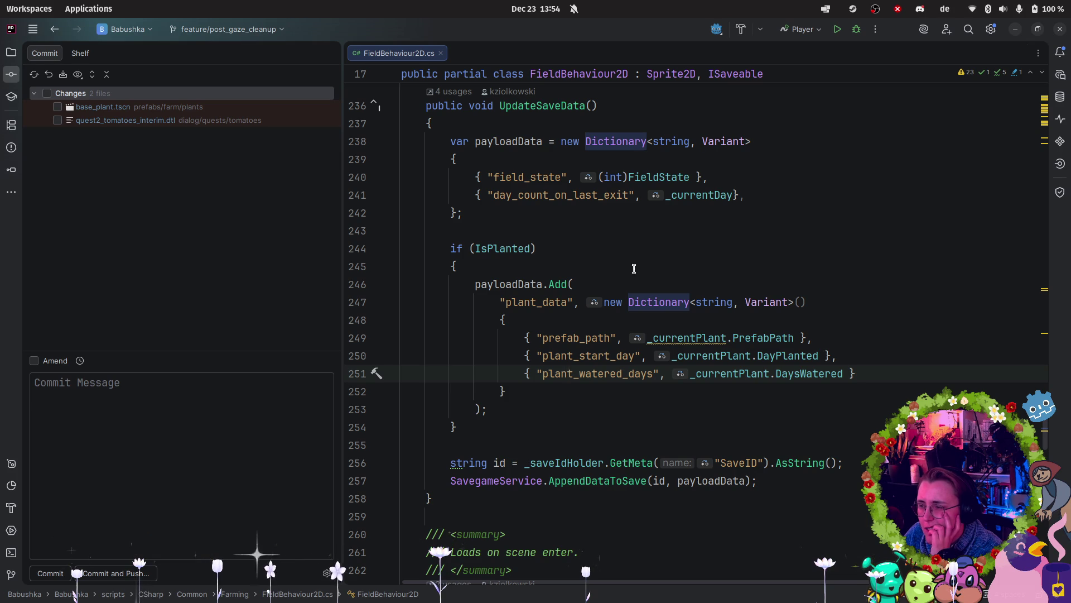
{"action": "mouse_move", "coordinate": [3, 455]}
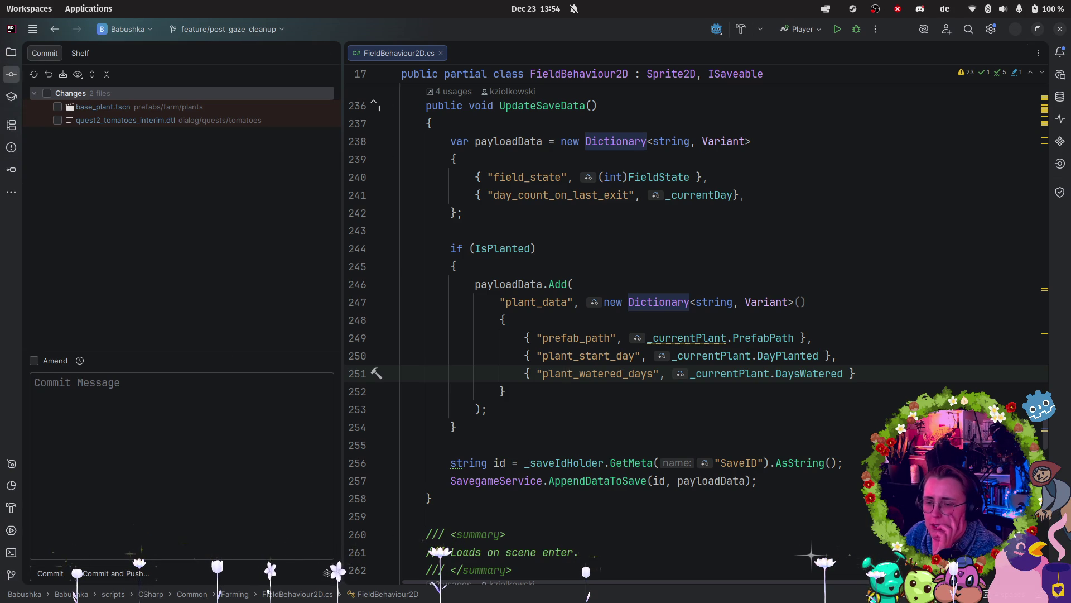
{"action": "left_click", "coordinate": [20, 540]}
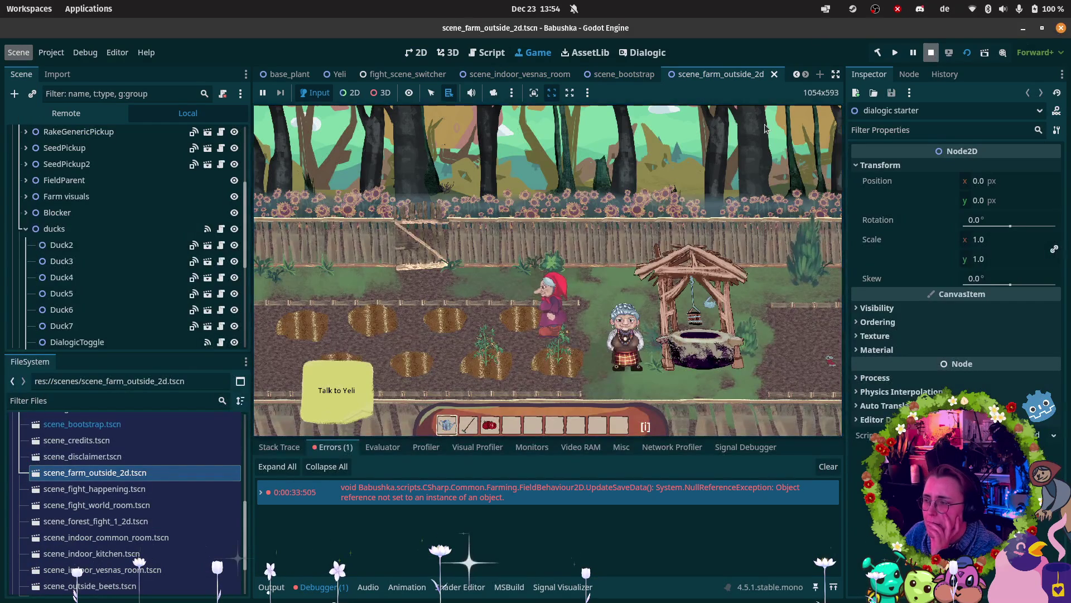
Step: Stop the game with F8 and return to FieldBehaviour2D.cs in Rider
{"action": "key", "text": "F8"}
{"action": "mouse_move", "coordinate": [2, 446]}
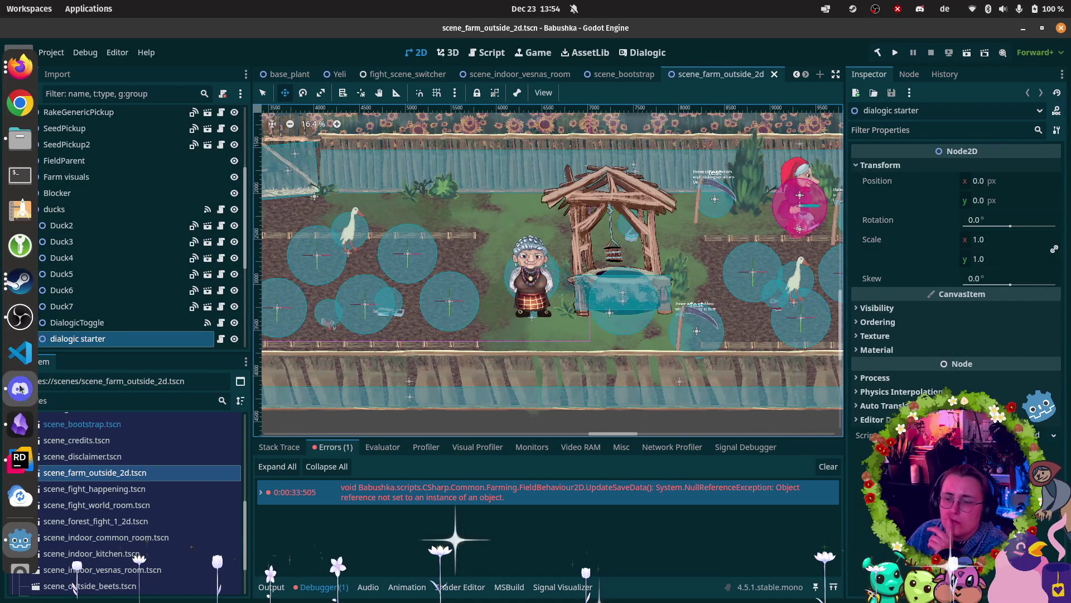
{"action": "left_click", "coordinate": [20, 539]}
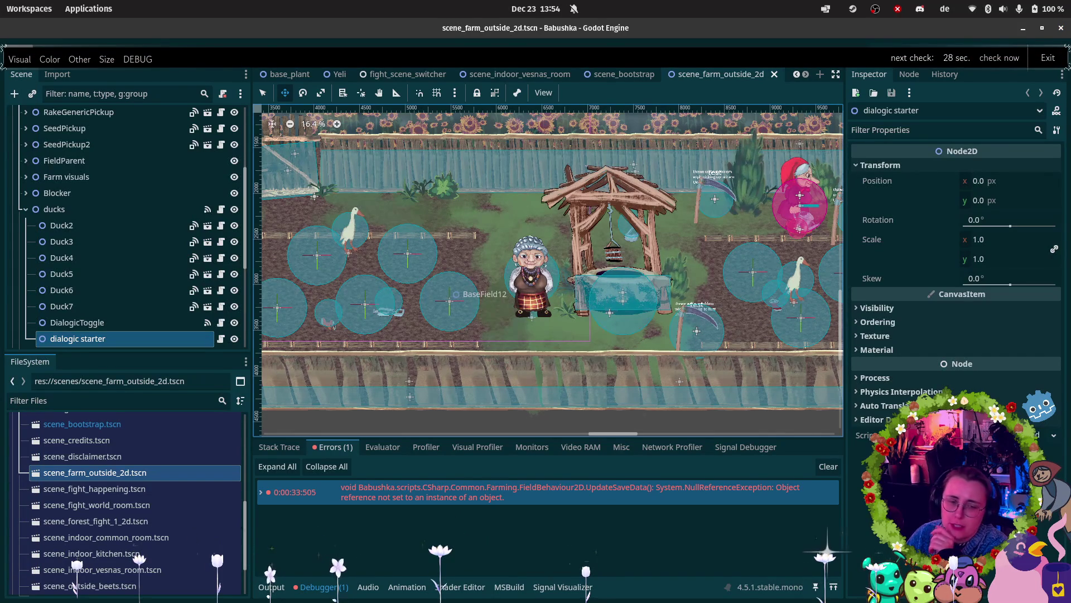
{"action": "mouse_move", "coordinate": [7, 403]}
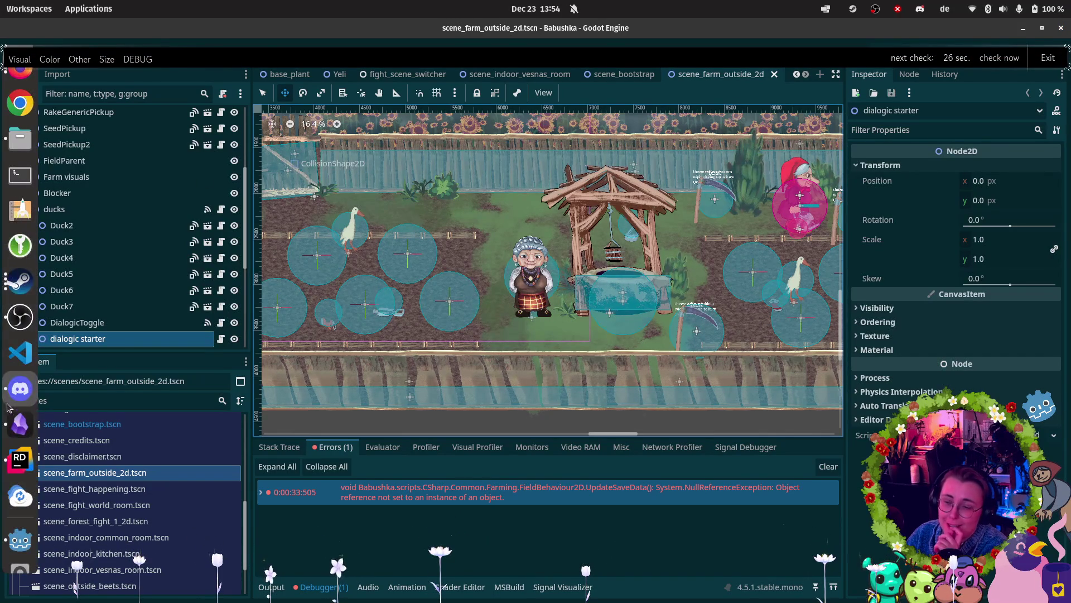
{"action": "left_click", "coordinate": [20, 460]}
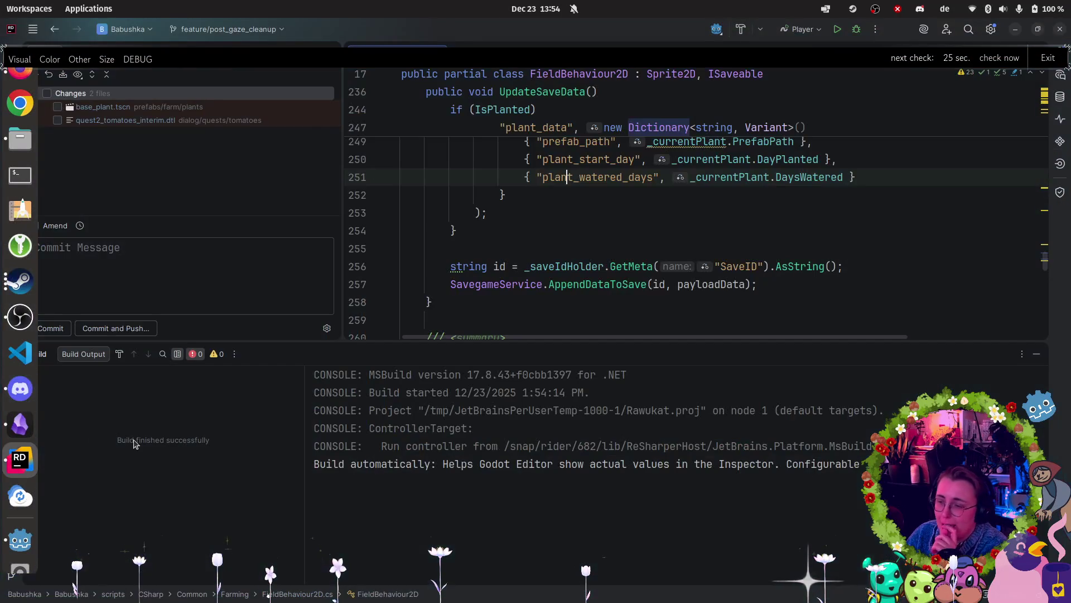
Step: Hide the build output and search the file for 'HArvest' to reach the HarvestPlant method
{"action": "left_click", "coordinate": [1036, 357]}
{"action": "scroll", "coordinate": [793, 334], "scroll_direction": "up", "scroll_amount": 2}
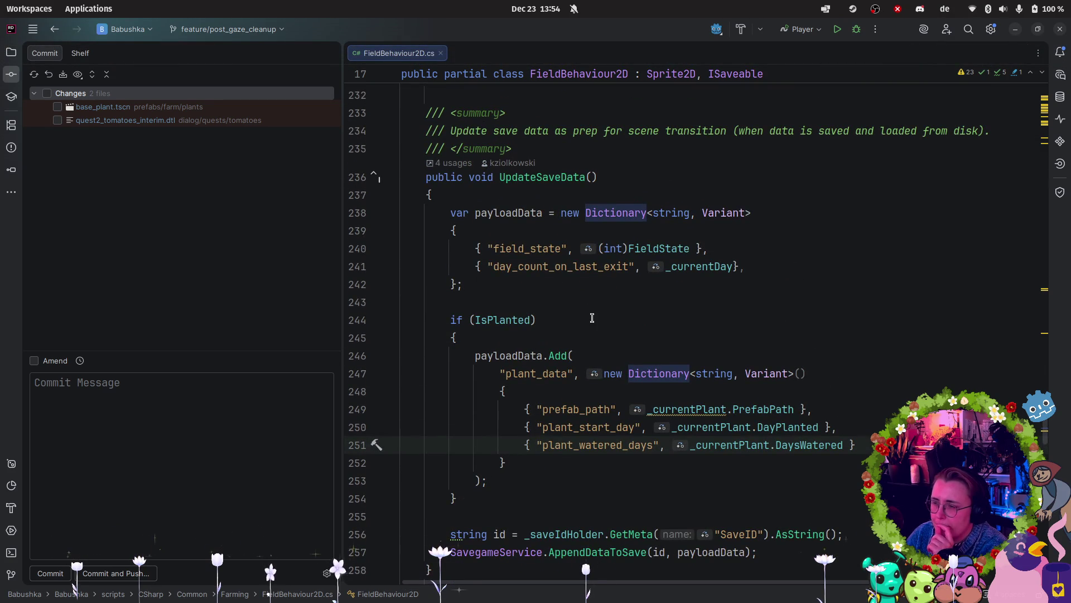
{"action": "left_click", "coordinate": [557, 301]}
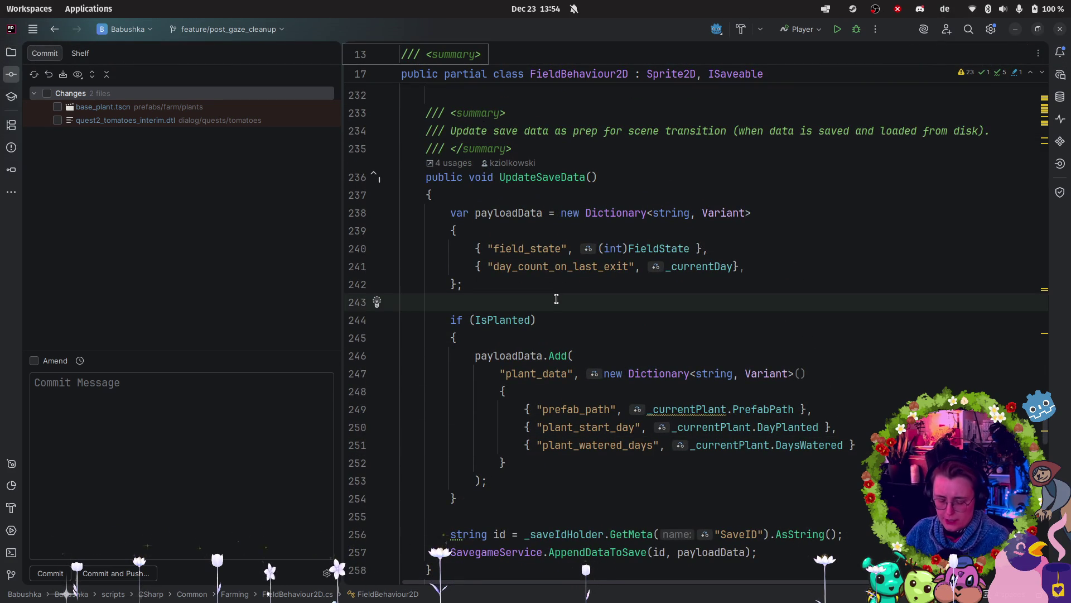
{"action": "key", "text": "ctrl+f"}
{"action": "type", "text": "HArvest"}
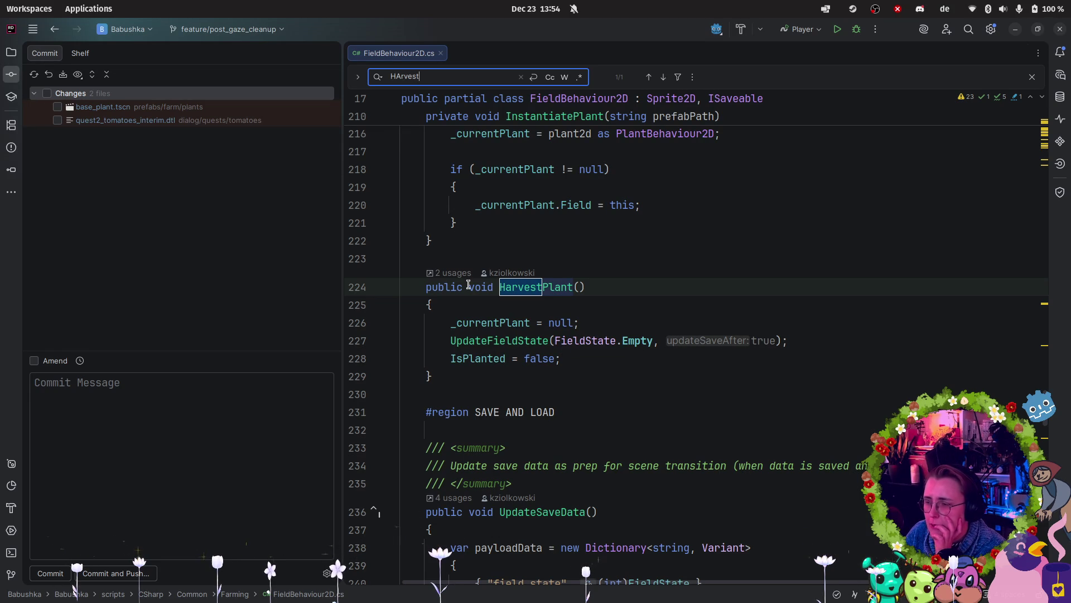
{"action": "left_click", "coordinate": [531, 339]}
Step: Move 'IsPlanted = false;' to directly after '_currentPlant = null;', remove the empty line, and return to Godot
{"action": "left_click_drag", "start_coordinate": [567, 359], "coordinate": [449, 359]}
{"action": "key", "text": "ctrl+c"}
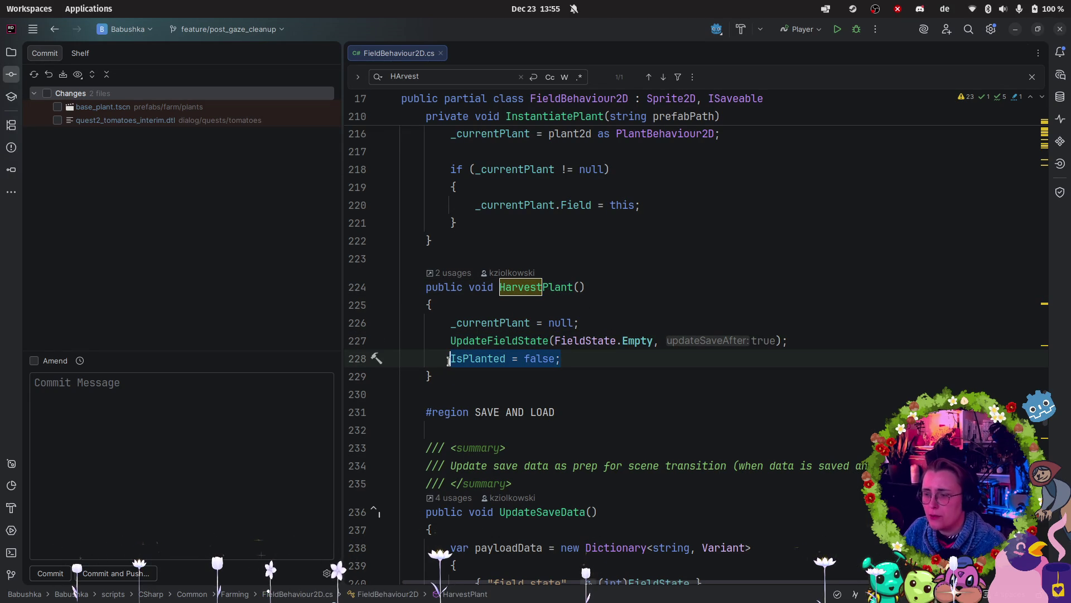
{"action": "key", "text": "BackSpace"}
{"action": "left_click", "coordinate": [590, 322]}
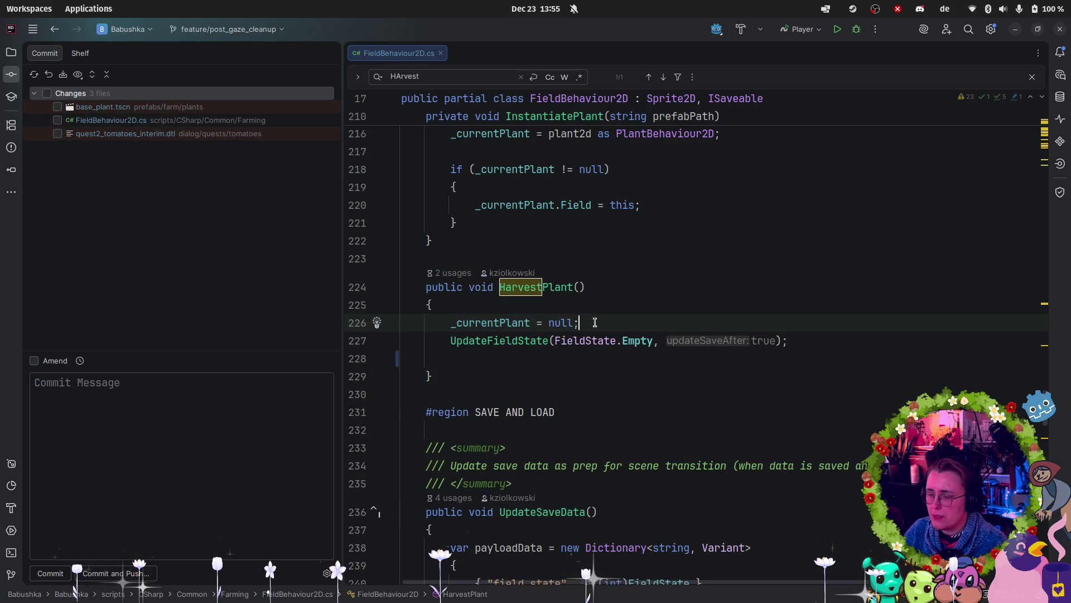
{"action": "key", "text": "Return"}
{"action": "key", "text": "ctrl+v"}
{"action": "left_click", "coordinate": [582, 377]}
{"action": "key", "text": "BackSpace"}
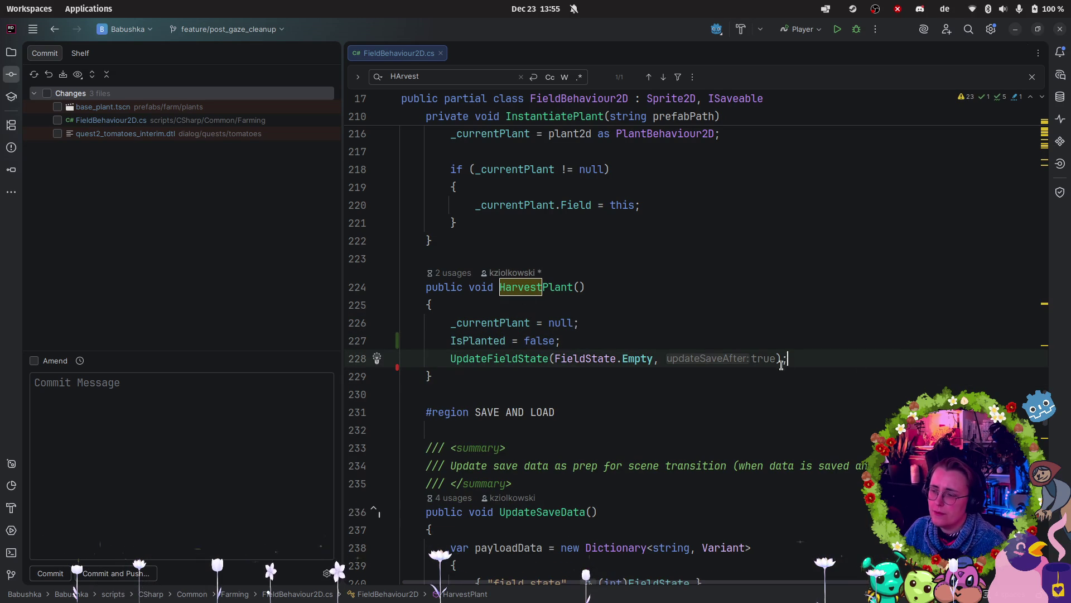
{"action": "mouse_move", "coordinate": [11, 346]}
{"action": "left_click", "coordinate": [18, 538]}
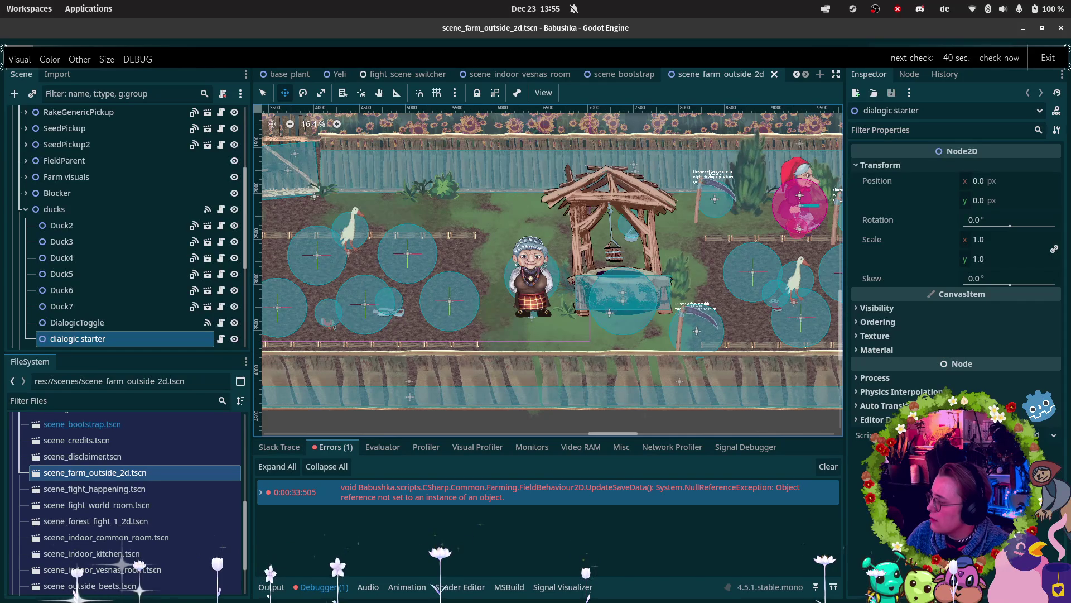
{"action": "mouse_move", "coordinate": [1, 330]}
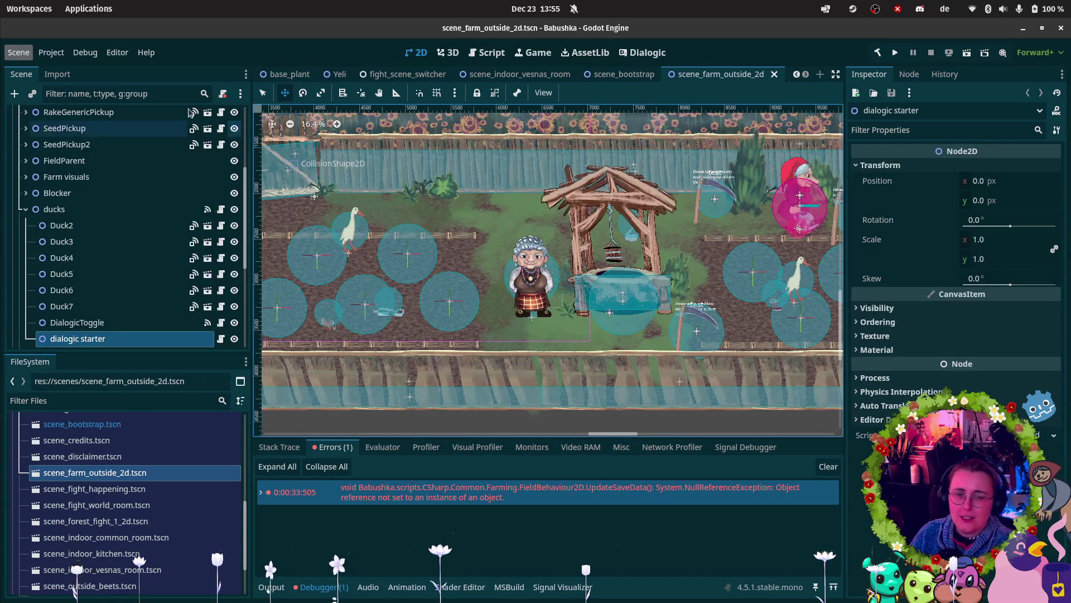
{"action": "mouse_move", "coordinate": [20, 66]}
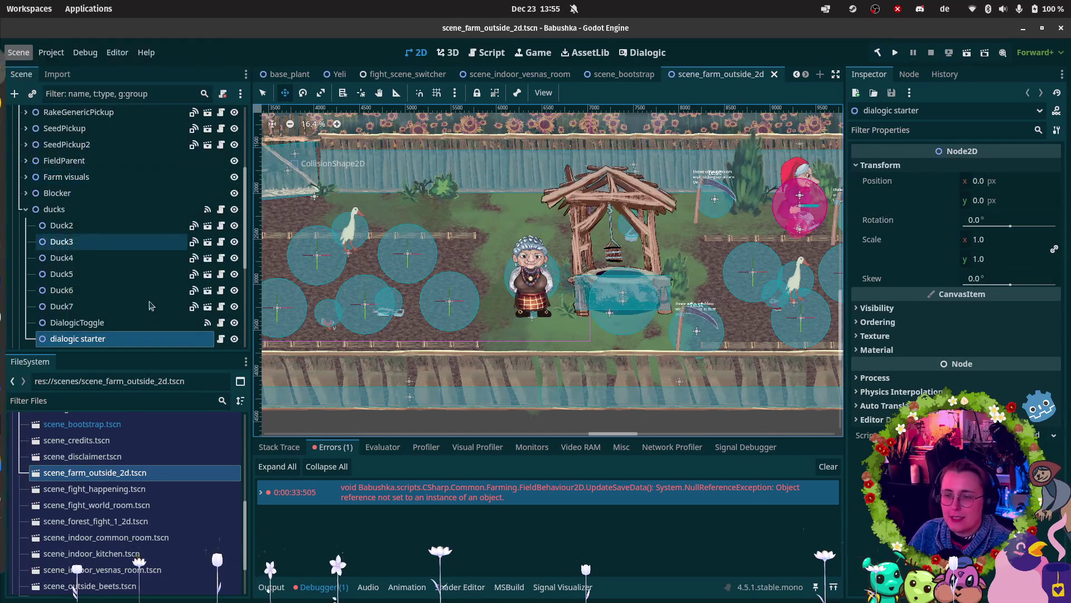
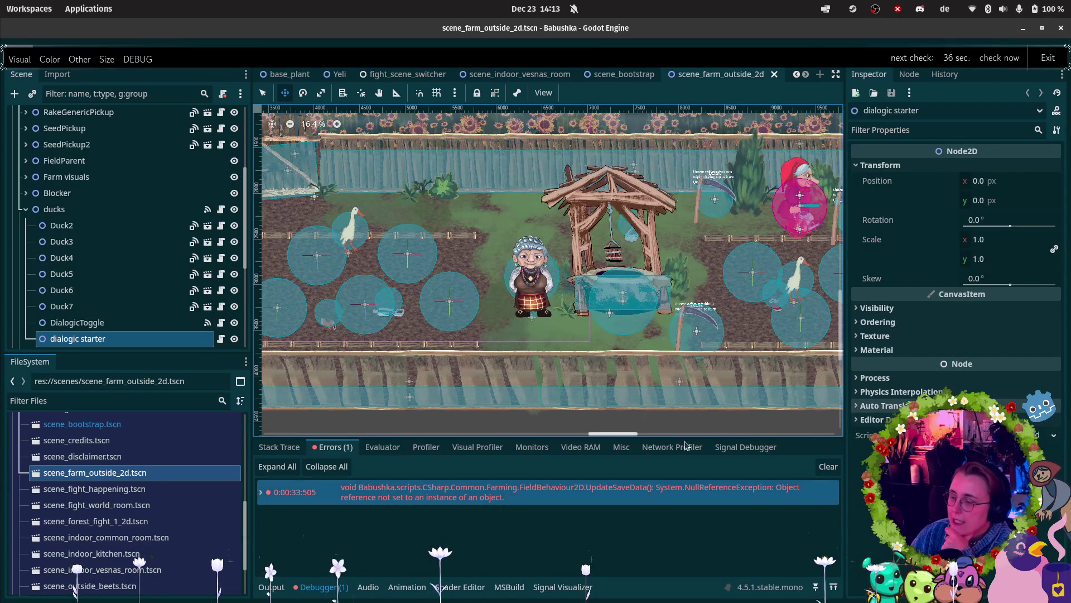
Step: Clear the null reference error, run the farm scene, and focus the game view
{"action": "left_click", "coordinate": [828, 466]}
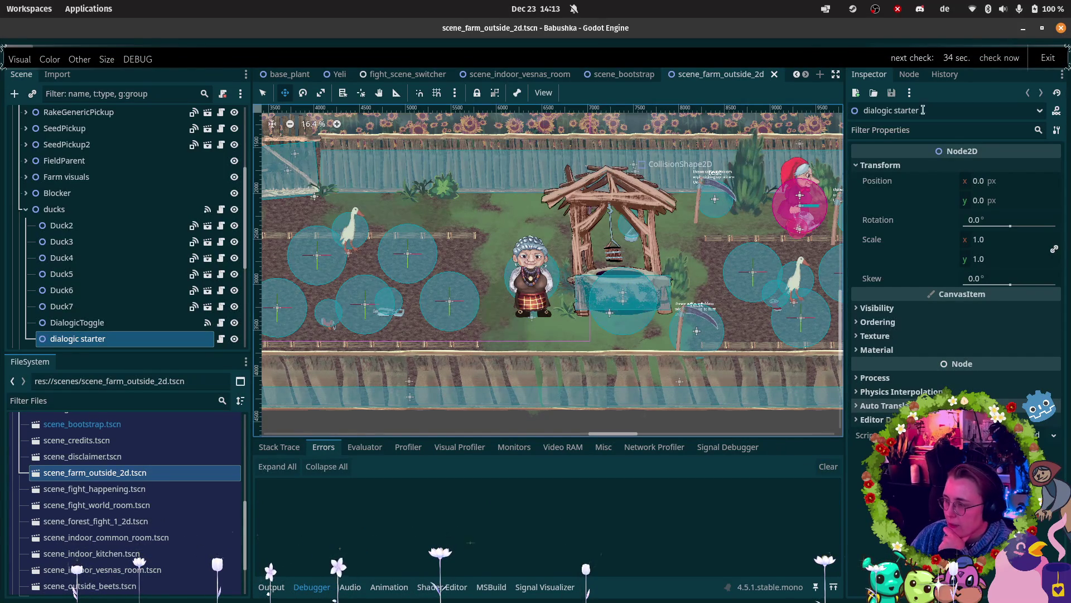
{"action": "left_click", "coordinate": [949, 56]}
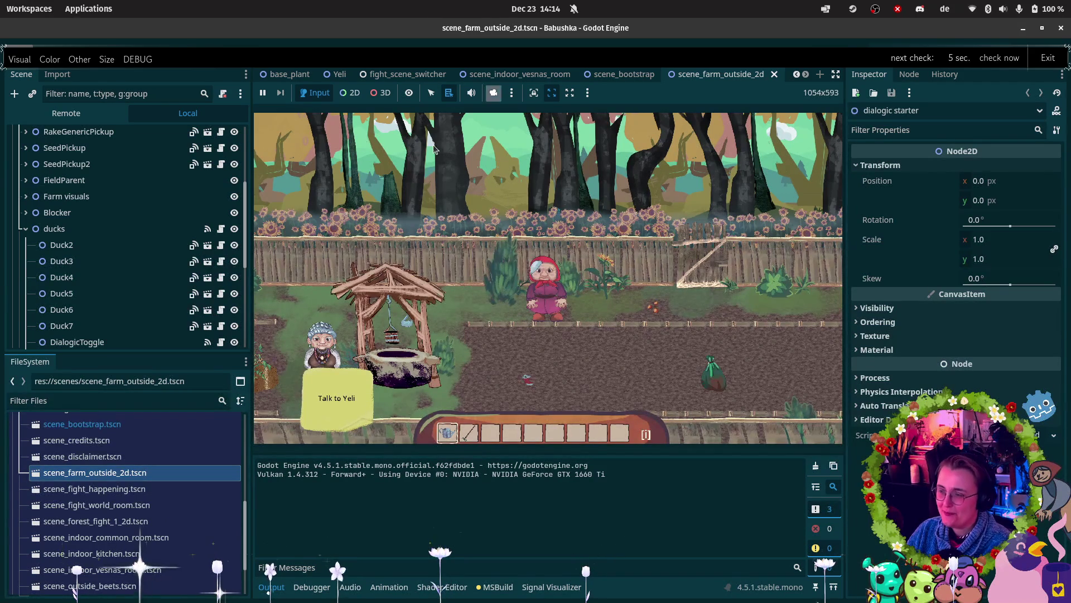
{"action": "left_click", "coordinate": [450, 270]}
Step: Walk the player right past the well, stop the game, then relaunch it with F5
{"action": "key", "text": "d"}
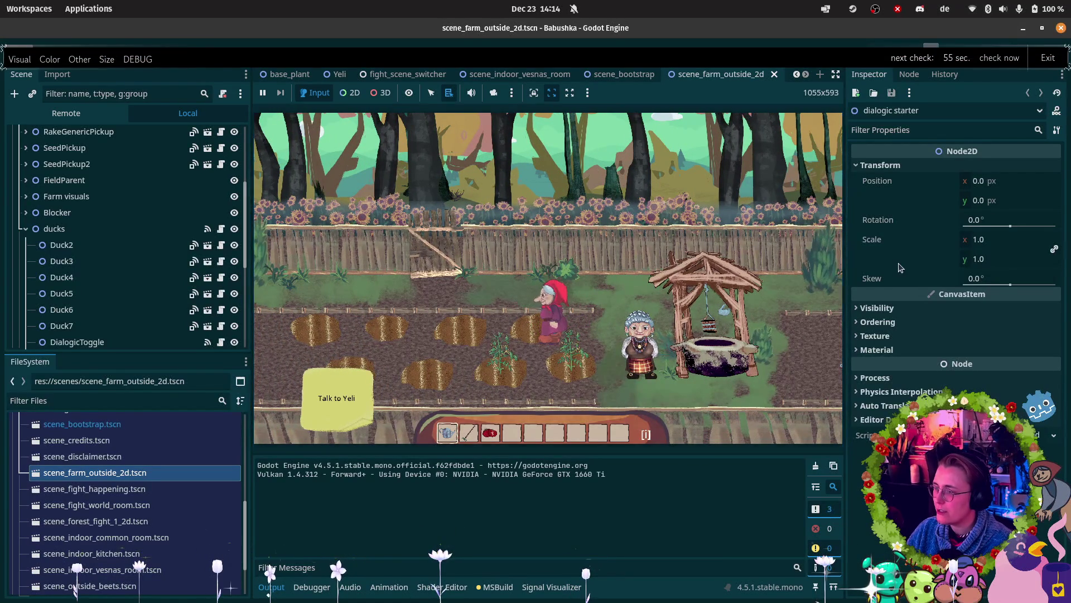
{"action": "key", "text": "F8"}
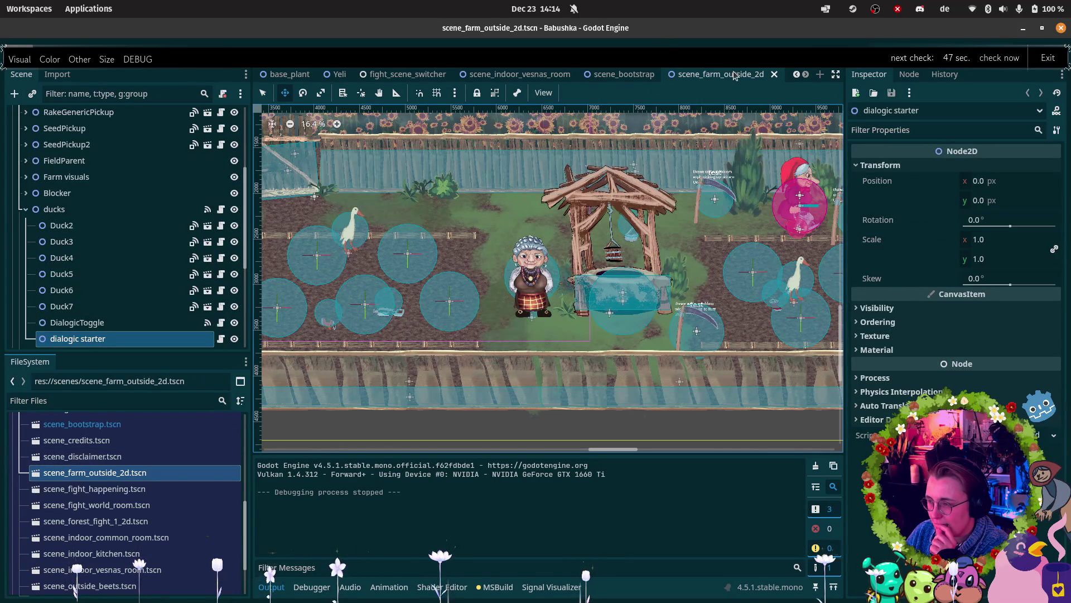
{"action": "key", "text": "F5"}
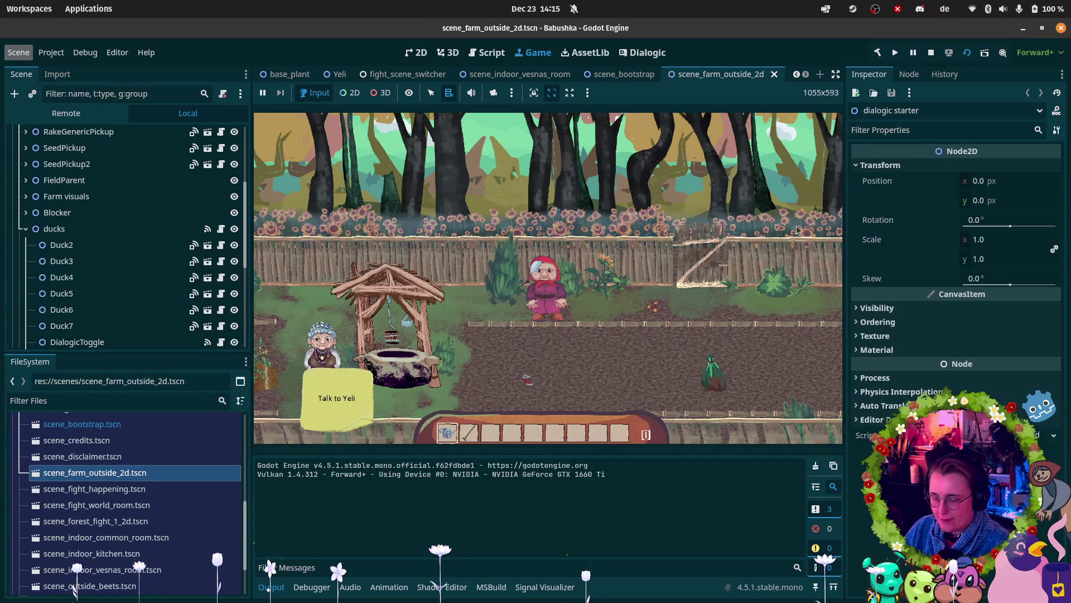
Step: Give the relaunched farm game input focus
{"action": "left_click", "coordinate": [520, 299]}
Step: Walk the player left past the well and over the farm plots
{"action": "key", "text": "a"}
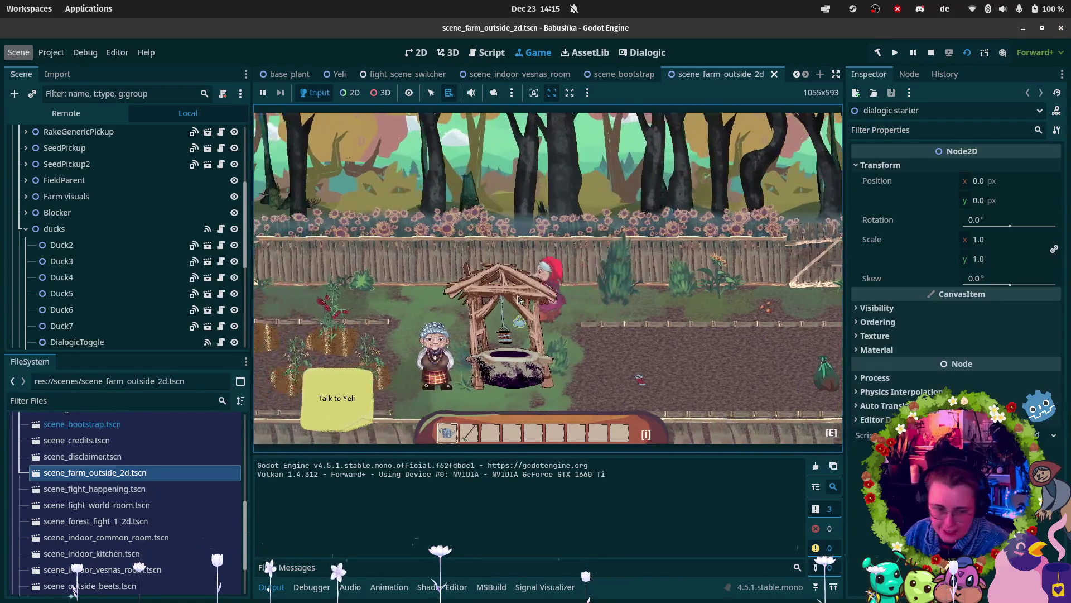
{"action": "key", "text": "a"}
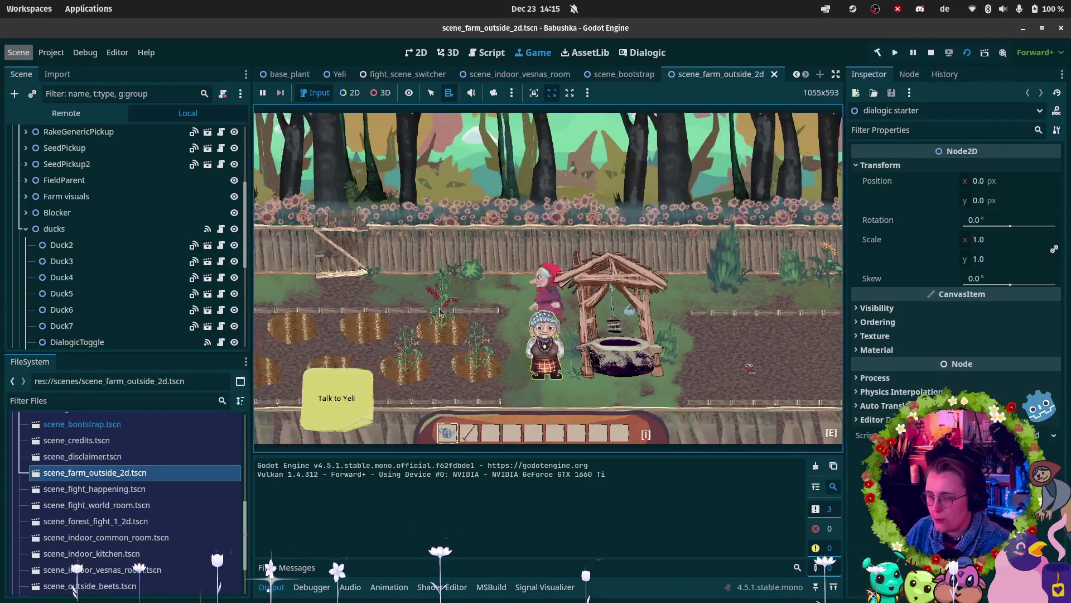
{"action": "key", "text": "a"}
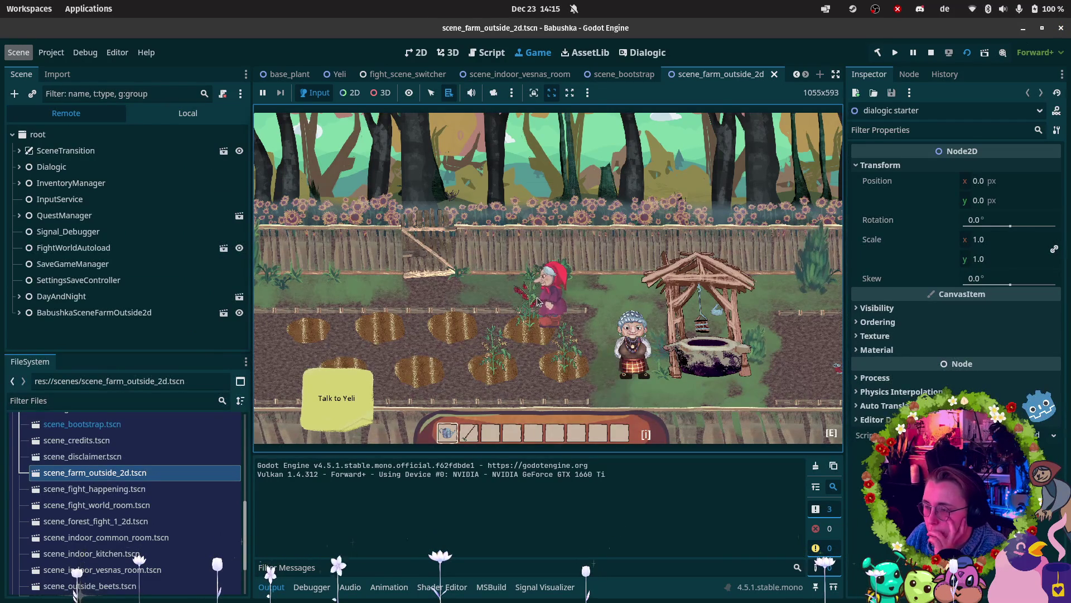
Step: Browse the remote tree's YSorted, Farm visuals and Static nodes, then collapse them
{"action": "left_click", "coordinate": [20, 312]}
{"action": "scroll", "coordinate": [22, 307], "scroll_direction": "down", "scroll_amount": 3}
{"action": "left_click", "coordinate": [25, 296]}
{"action": "scroll", "coordinate": [26, 299], "scroll_direction": "down", "scroll_amount": 5}
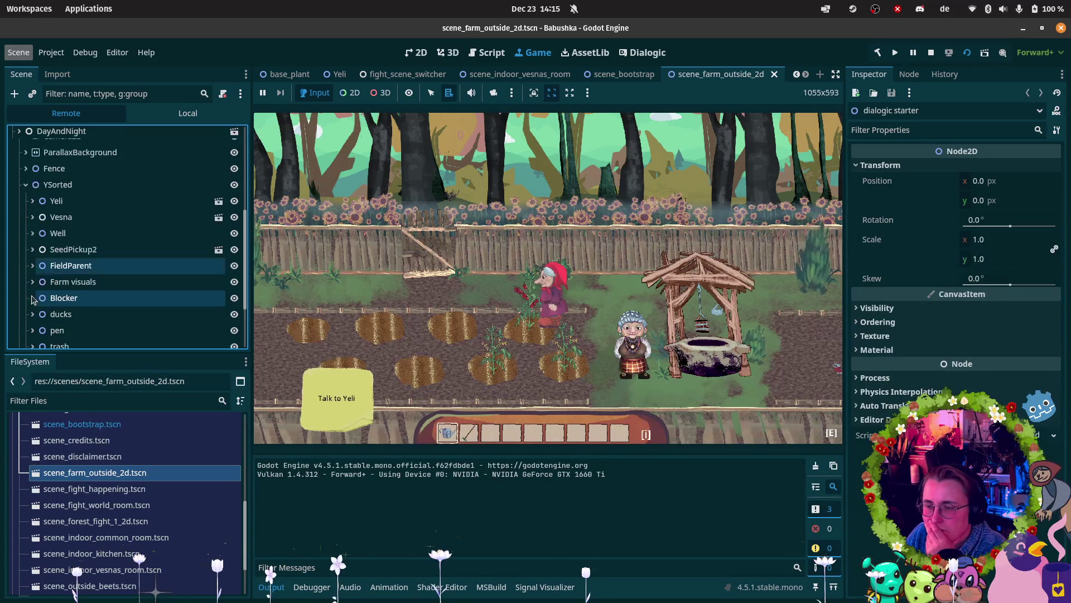
{"action": "scroll", "coordinate": [26, 297], "scroll_direction": "down", "scroll_amount": 3}
{"action": "left_click", "coordinate": [32, 226]}
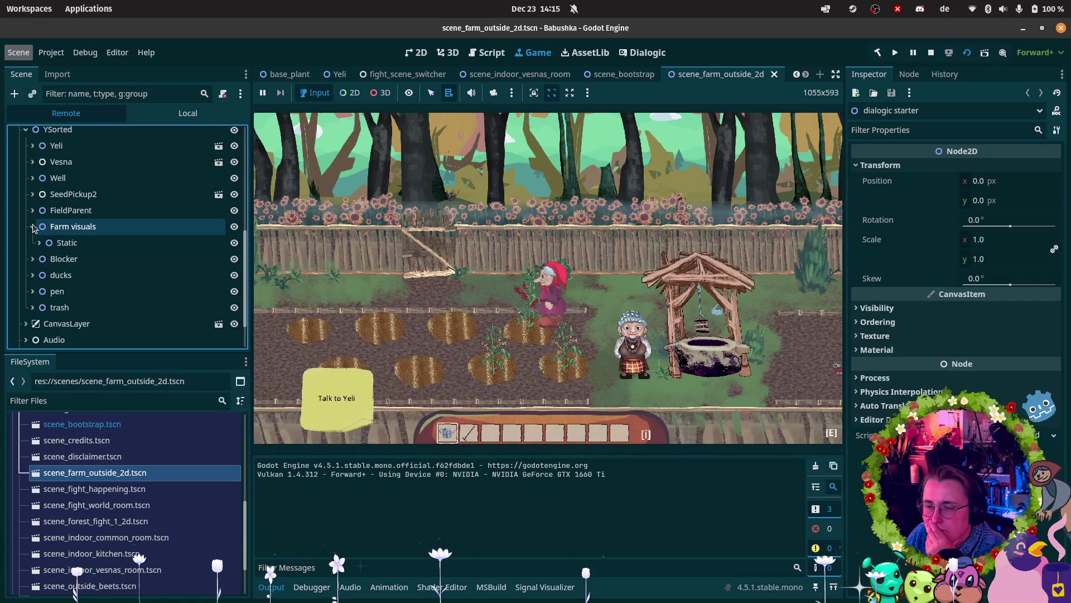
{"action": "left_click", "coordinate": [39, 243]}
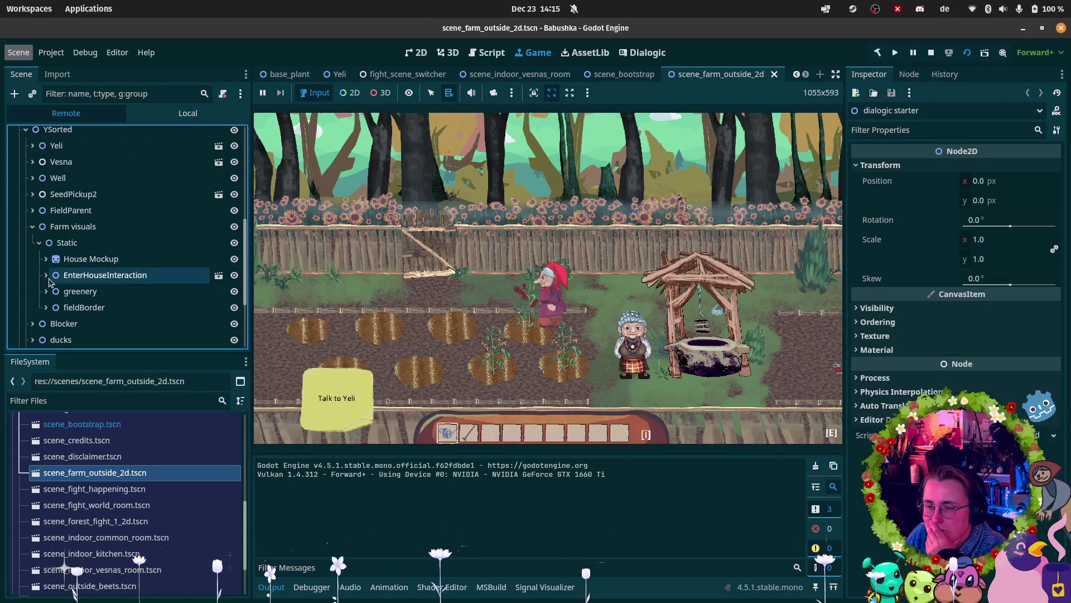
{"action": "left_click", "coordinate": [39, 242]}
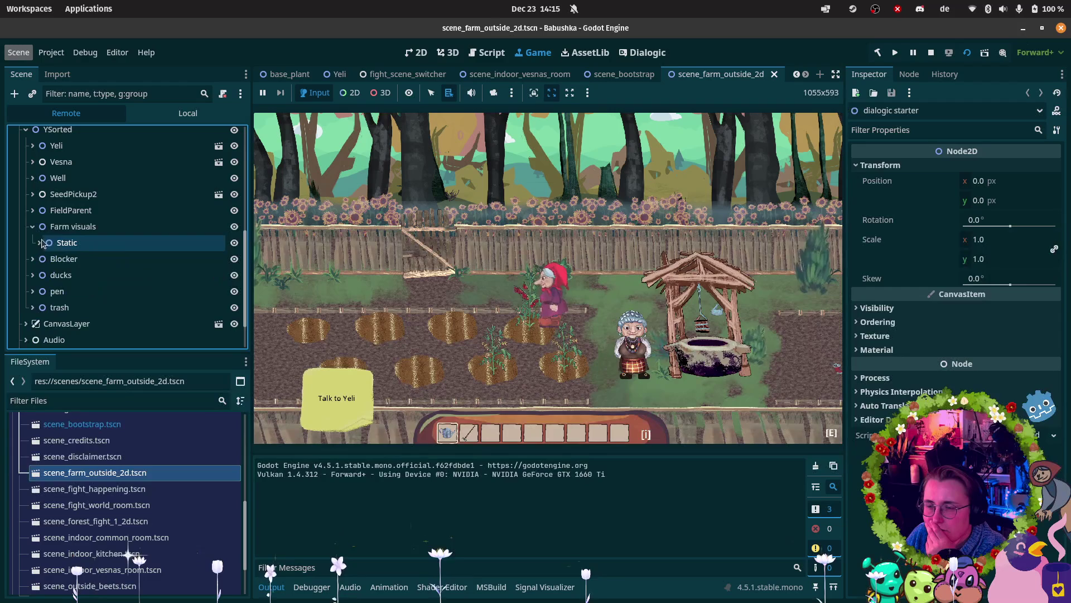
{"action": "left_click", "coordinate": [32, 226]}
Step: Expand FieldParent's left group and open BaseField11 to list its children
{"action": "left_click", "coordinate": [32, 210]}
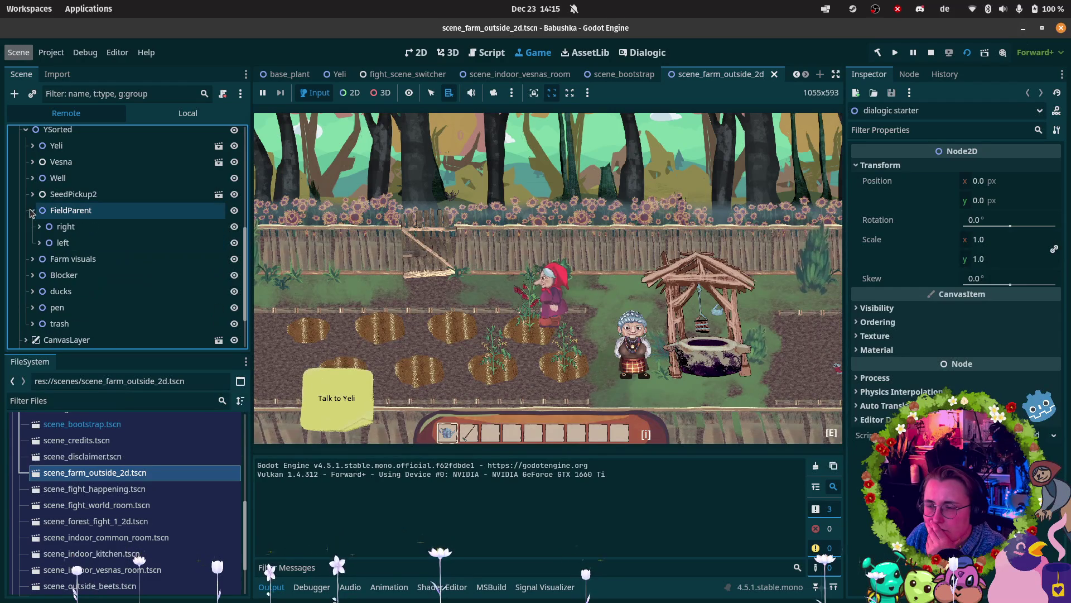
{"action": "left_click", "coordinate": [39, 243]}
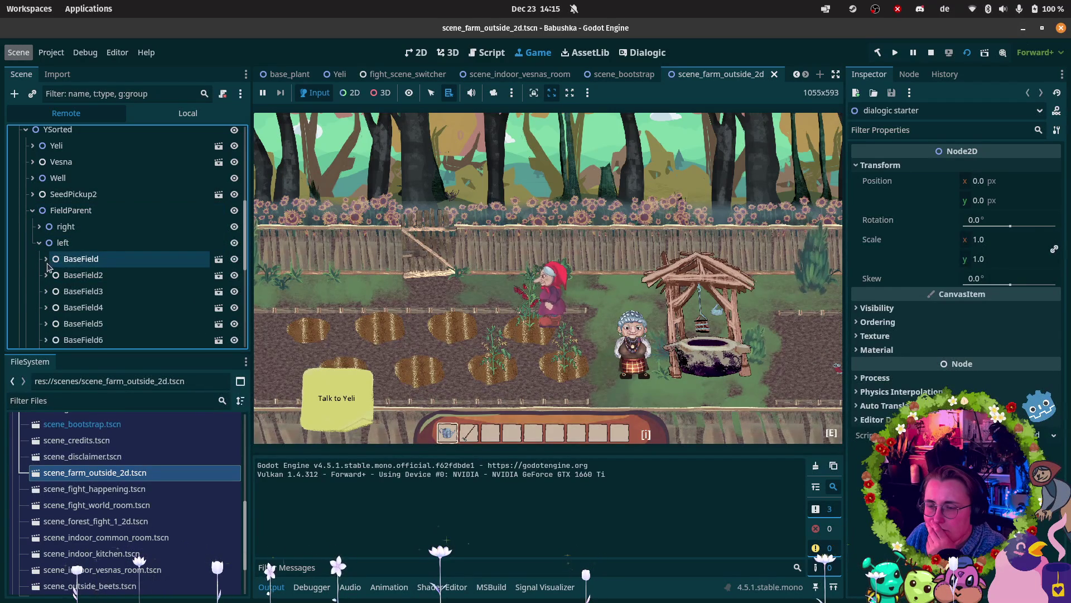
{"action": "scroll", "coordinate": [56, 290], "scroll_direction": "down", "scroll_amount": 3}
{"action": "left_click", "coordinate": [63, 305]}
{"action": "scroll", "coordinate": [62, 313], "scroll_direction": "down", "scroll_amount": 3}
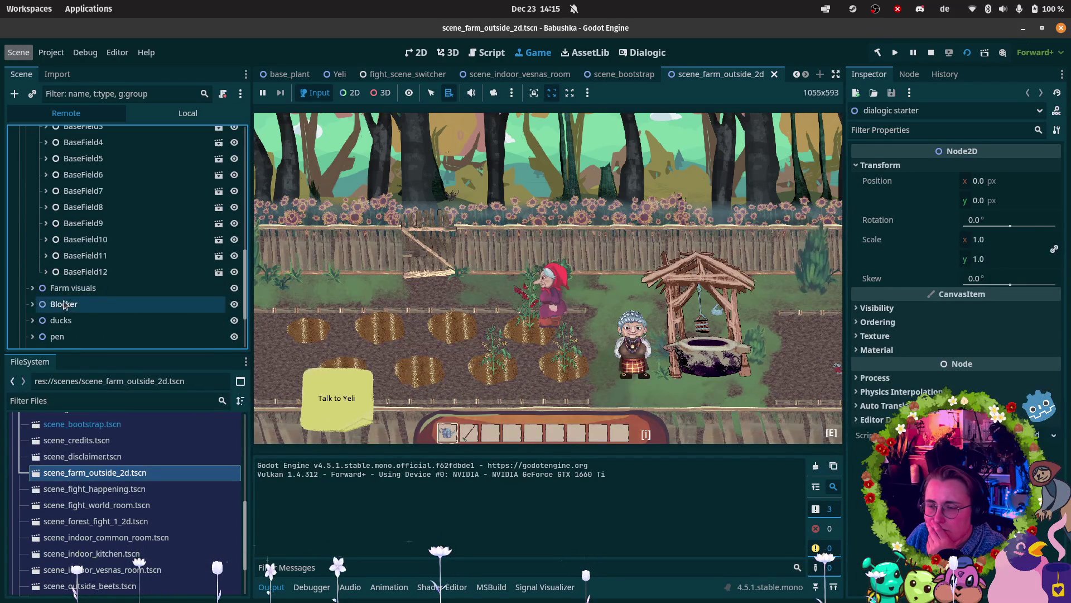
{"action": "left_click", "coordinate": [61, 276]}
{"action": "left_click", "coordinate": [43, 259]}
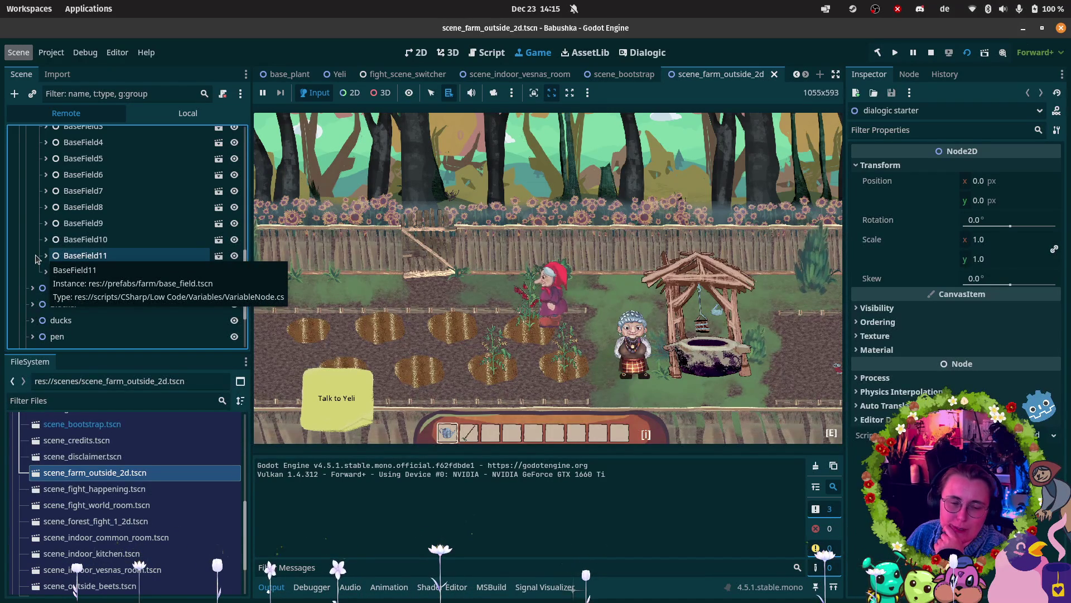
{"action": "left_click", "coordinate": [45, 255]}
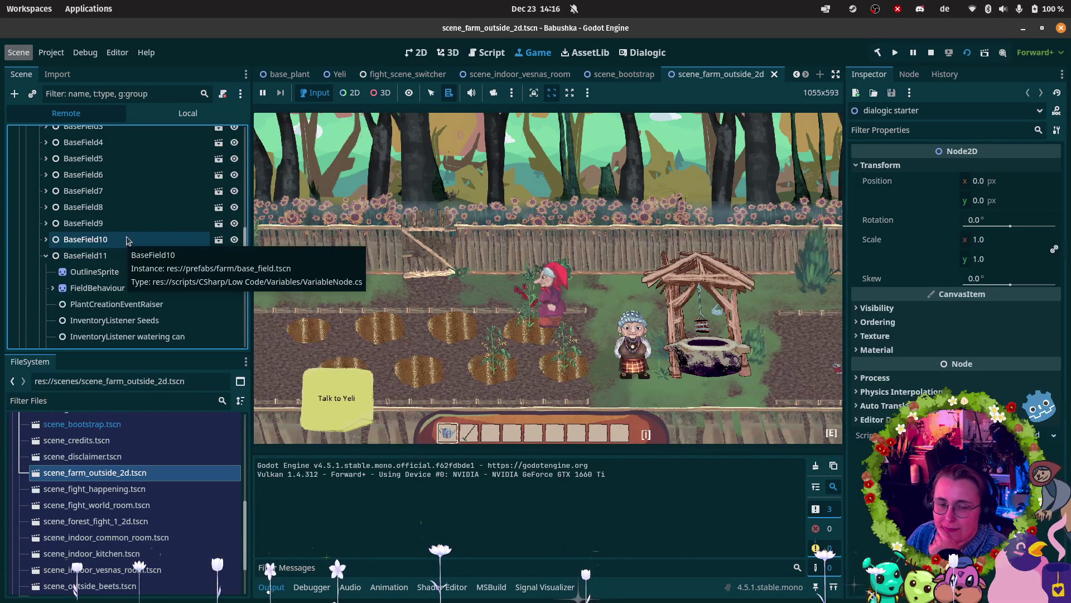
{"action": "scroll", "coordinate": [140, 245], "scroll_direction": "down", "scroll_amount": 2}
{"action": "scroll", "coordinate": [153, 241], "scroll_direction": "down", "scroll_amount": 2}
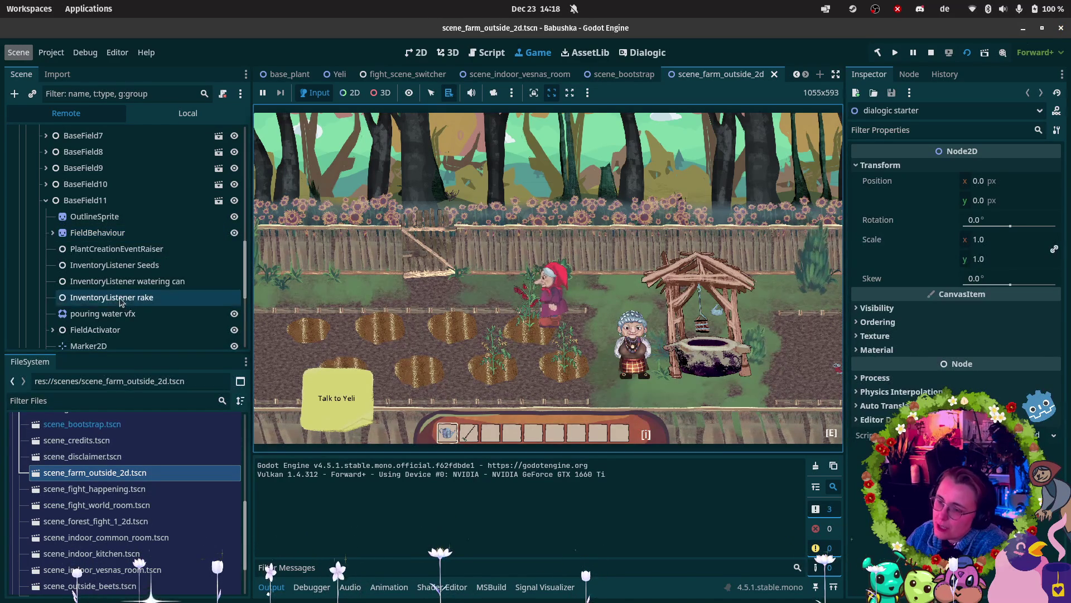
{"action": "scroll", "coordinate": [139, 297], "scroll_direction": "down", "scroll_amount": 1}
{"action": "left_click", "coordinate": [551, 295]}
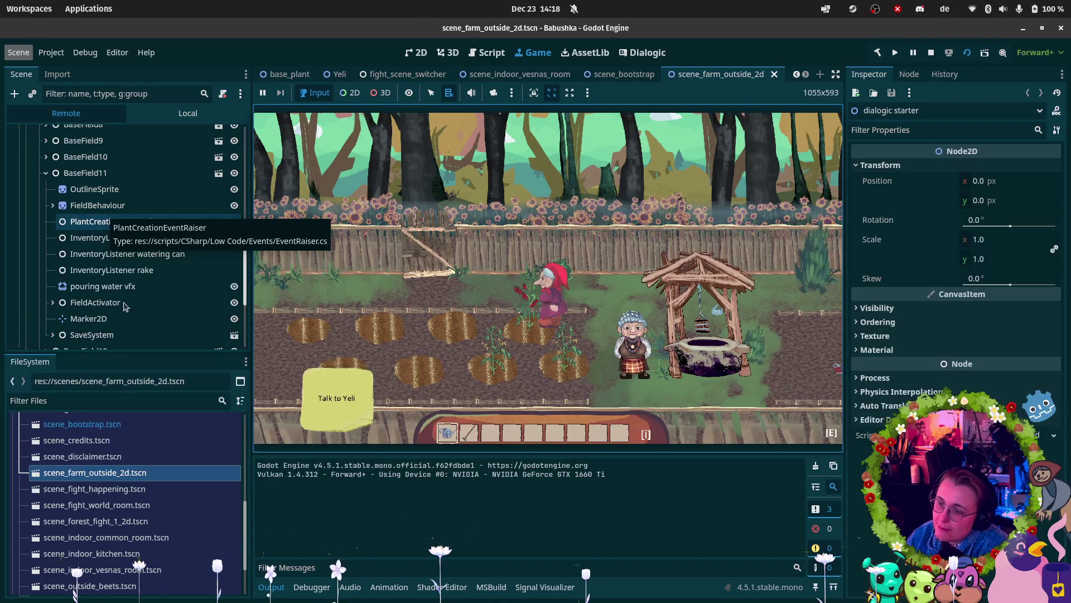
Step: Inspect FieldActivator, FieldBehaviour, PlantPlaceholder, TomatoPlant and BaseField11 properties in the remote tree
{"action": "left_click", "coordinate": [69, 304]}
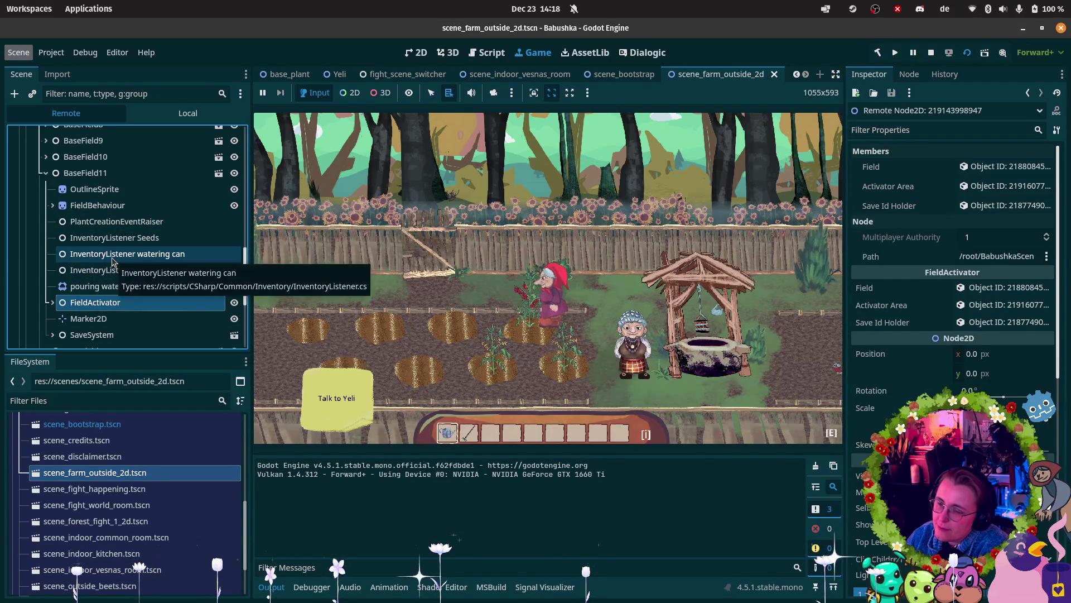
{"action": "left_click", "coordinate": [53, 206]}
{"action": "left_click", "coordinate": [59, 239]}
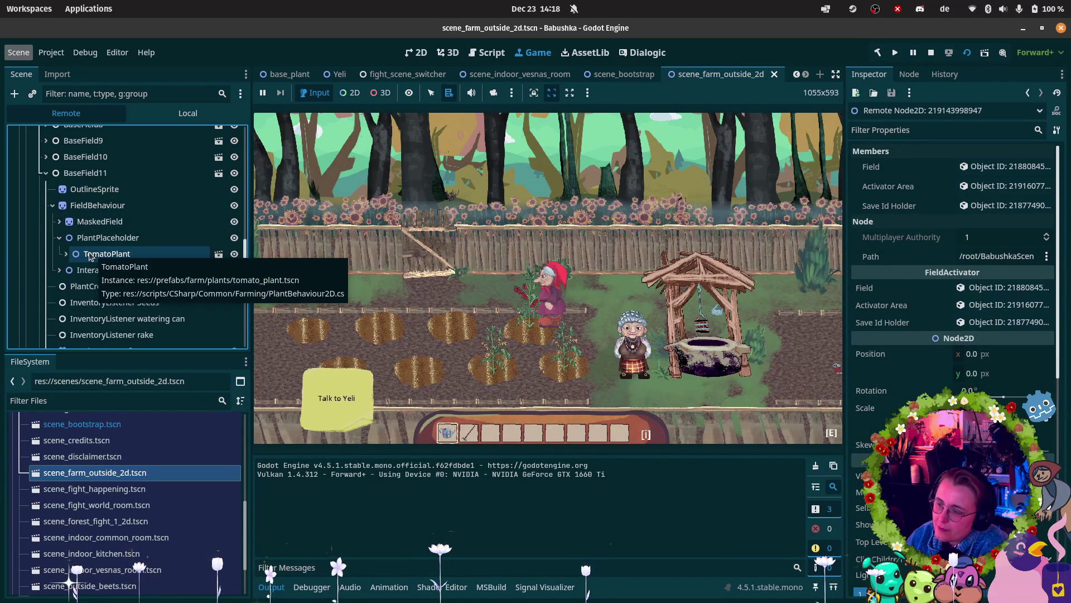
{"action": "left_click", "coordinate": [82, 255]}
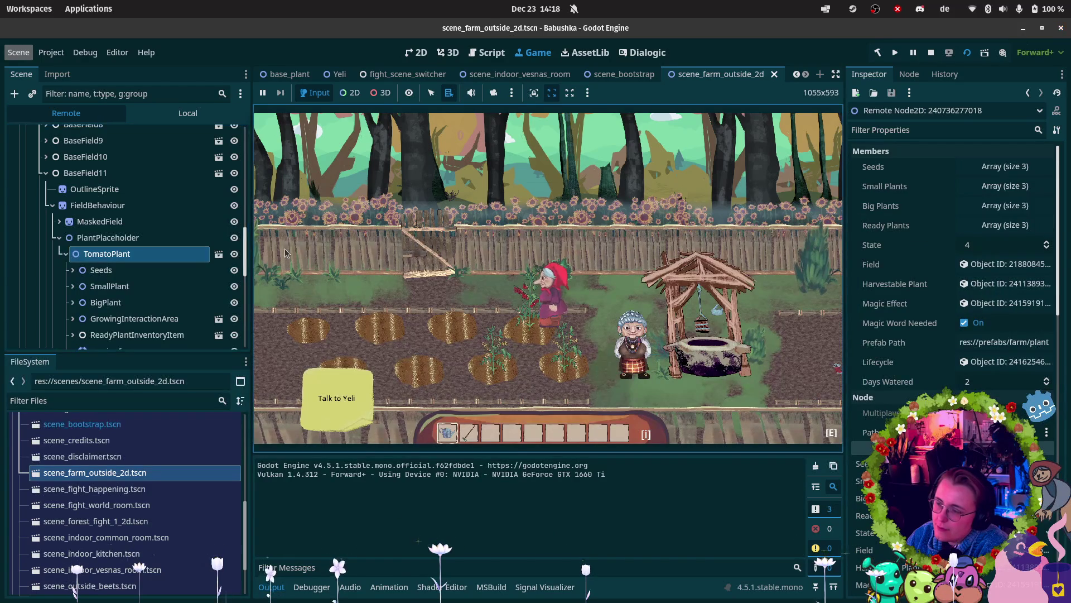
{"action": "left_click", "coordinate": [98, 205]}
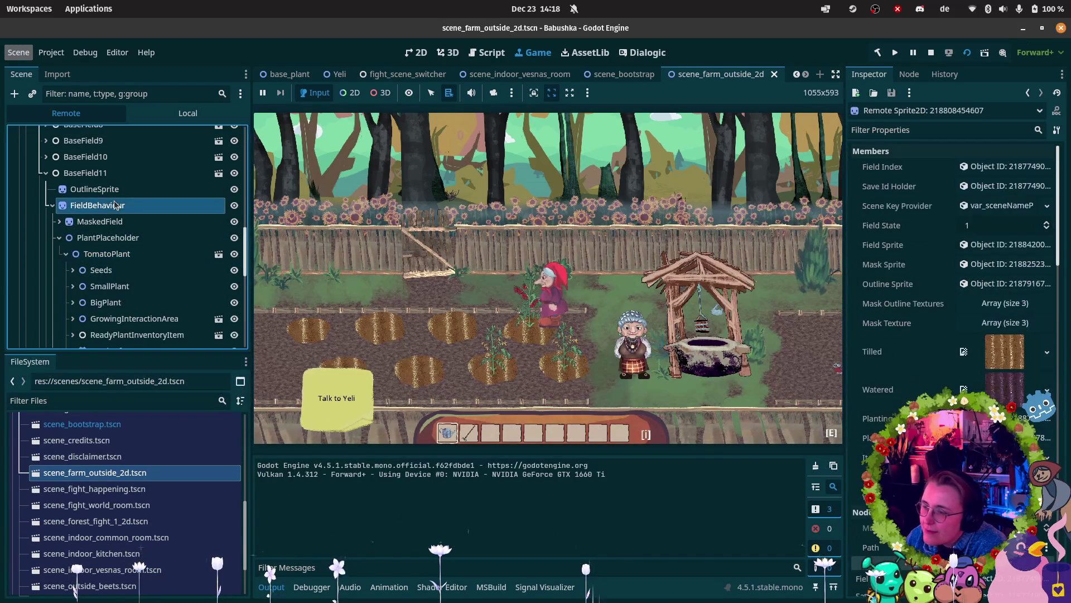
{"action": "left_click", "coordinate": [192, 237]}
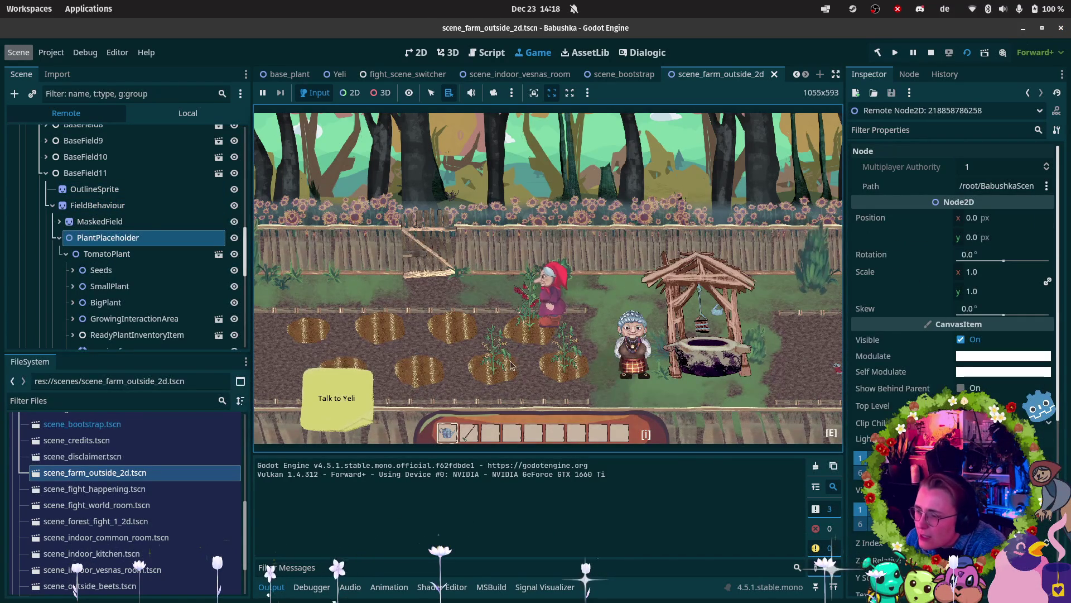
{"action": "left_click", "coordinate": [139, 205]}
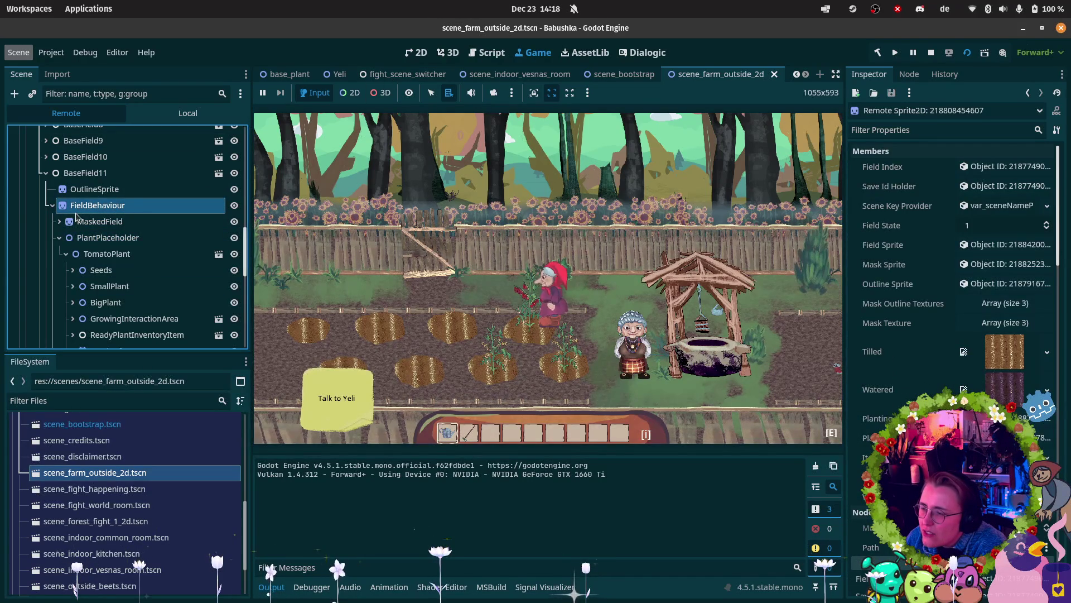
{"action": "left_click", "coordinate": [91, 178]}
Step: Check BaseField10, OutlineSprite and TomatoPlant, expand GrowingInteractionArea, and open the Debug menu
{"action": "key", "text": "Up"}
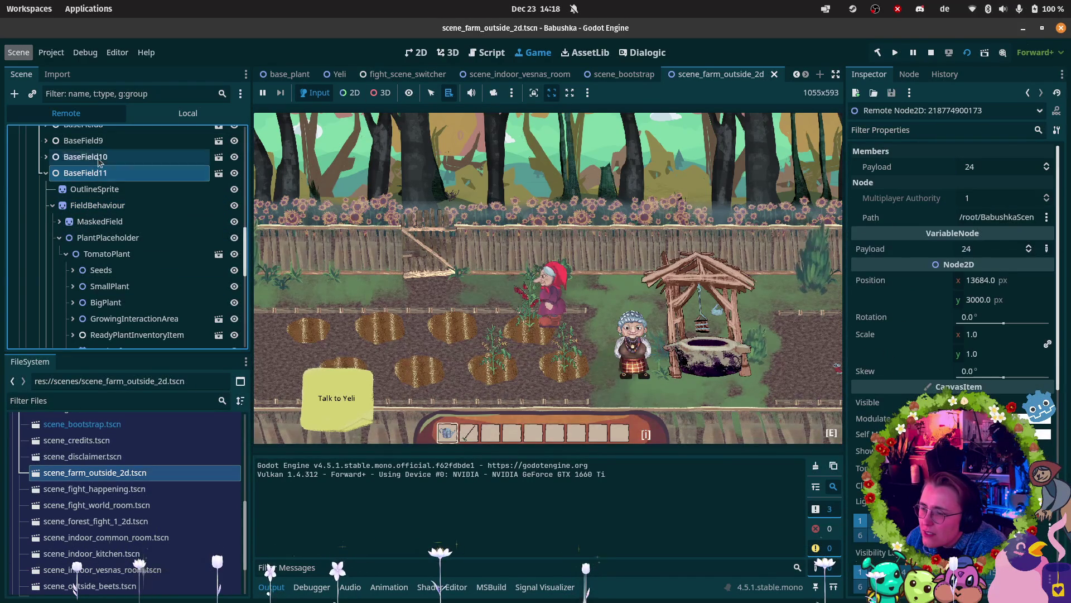
{"action": "key", "text": "Right"}
{"action": "key", "text": "Down"}
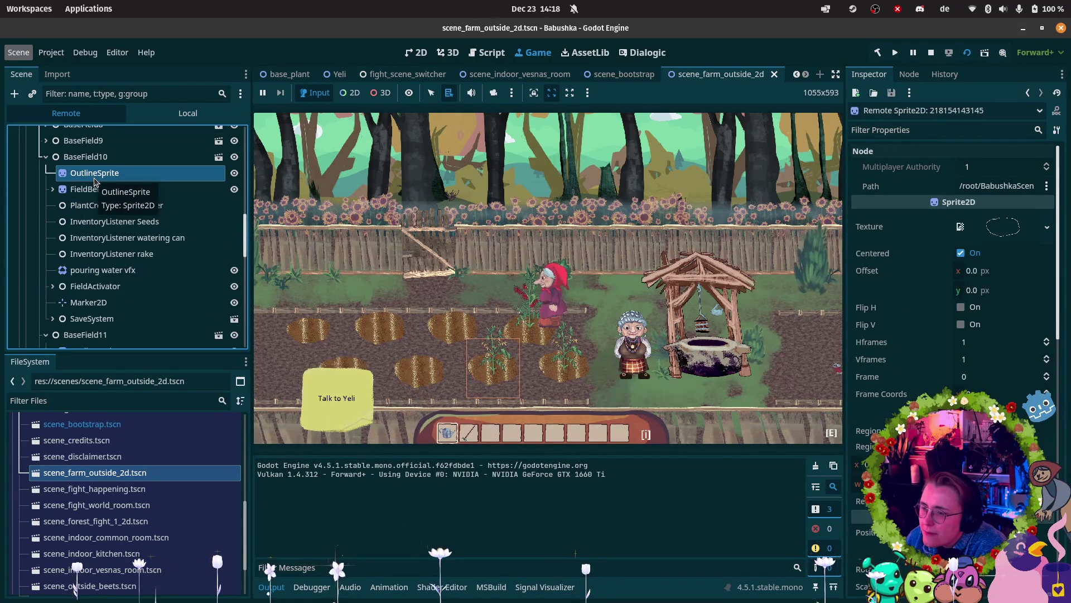
{"action": "left_click", "coordinate": [46, 157]}
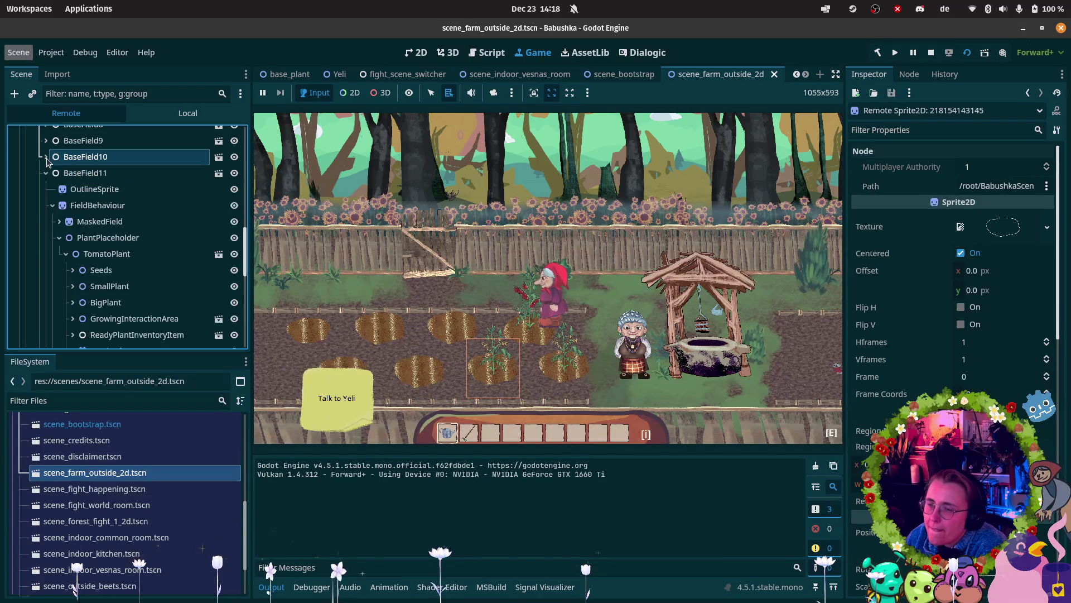
{"action": "left_click", "coordinate": [68, 174]}
{"action": "left_click", "coordinate": [70, 189]}
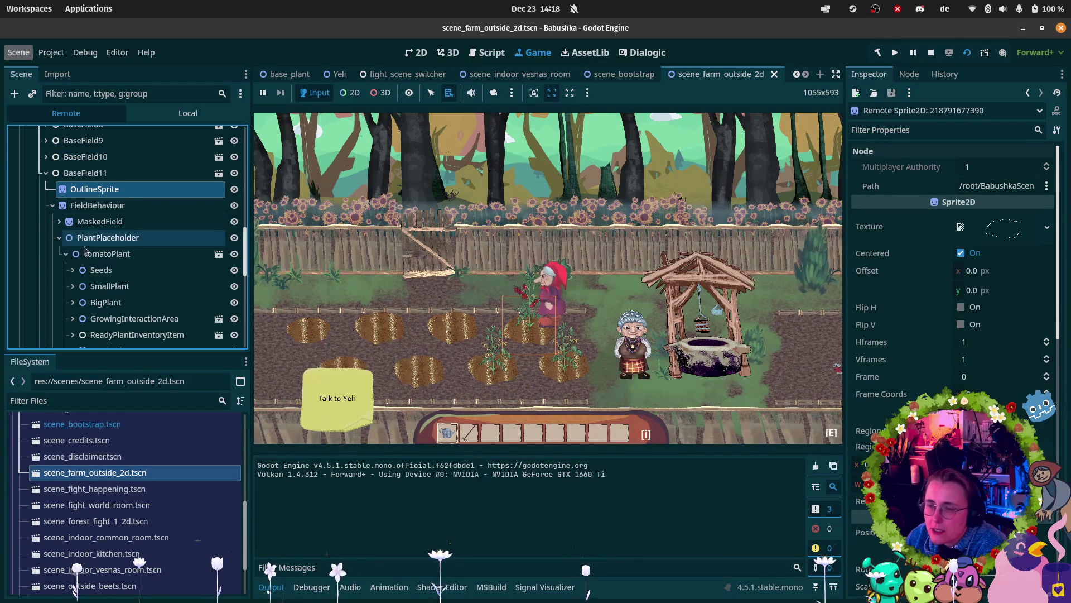
{"action": "left_click", "coordinate": [109, 255]}
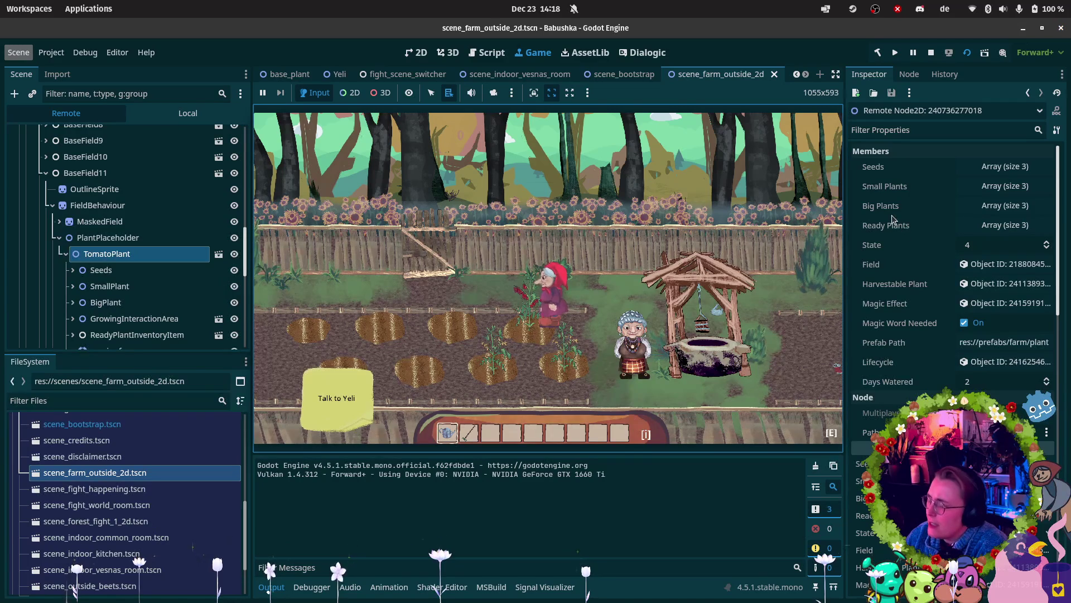
{"action": "scroll", "coordinate": [128, 287], "scroll_direction": "down", "scroll_amount": 3}
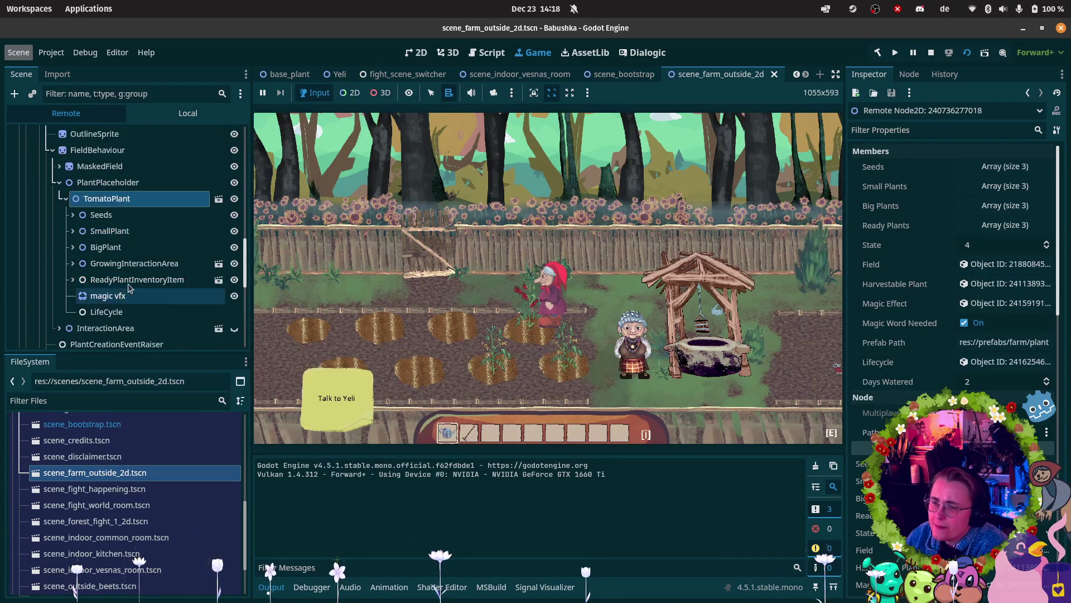
{"action": "double_click", "coordinate": [134, 263]}
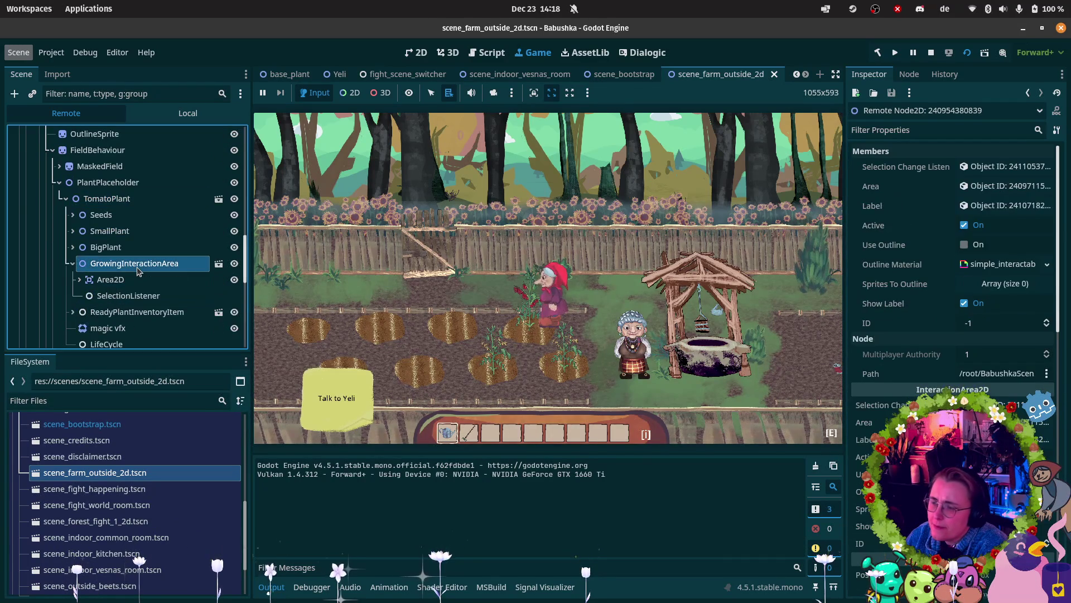
{"action": "left_click", "coordinate": [83, 52]}
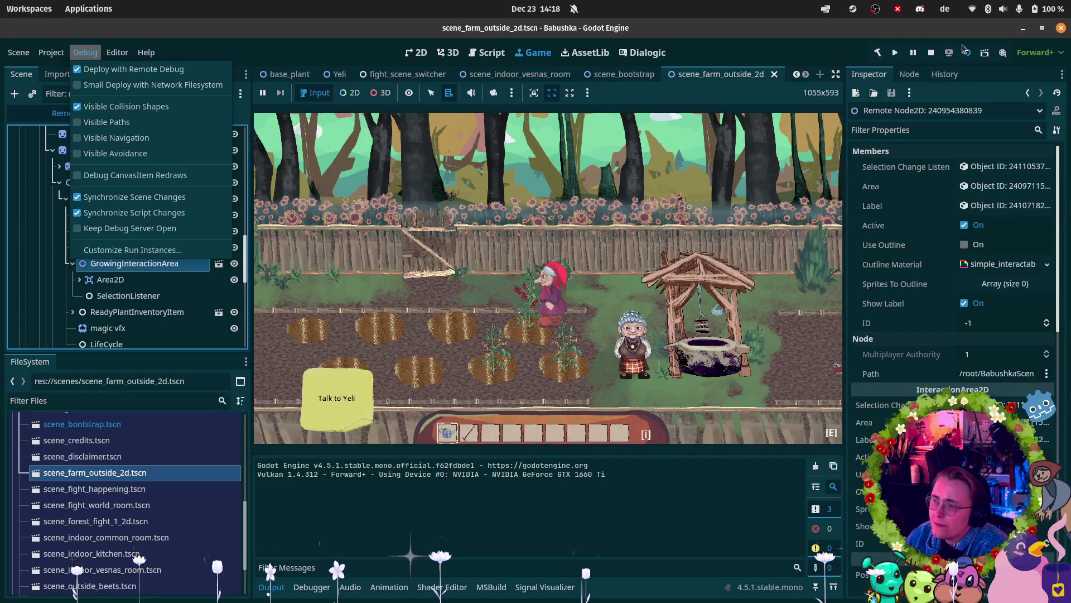
Step: Dismiss the Debug menu with Escape, leaving all options unchanged
{"action": "key", "text": "Escape"}
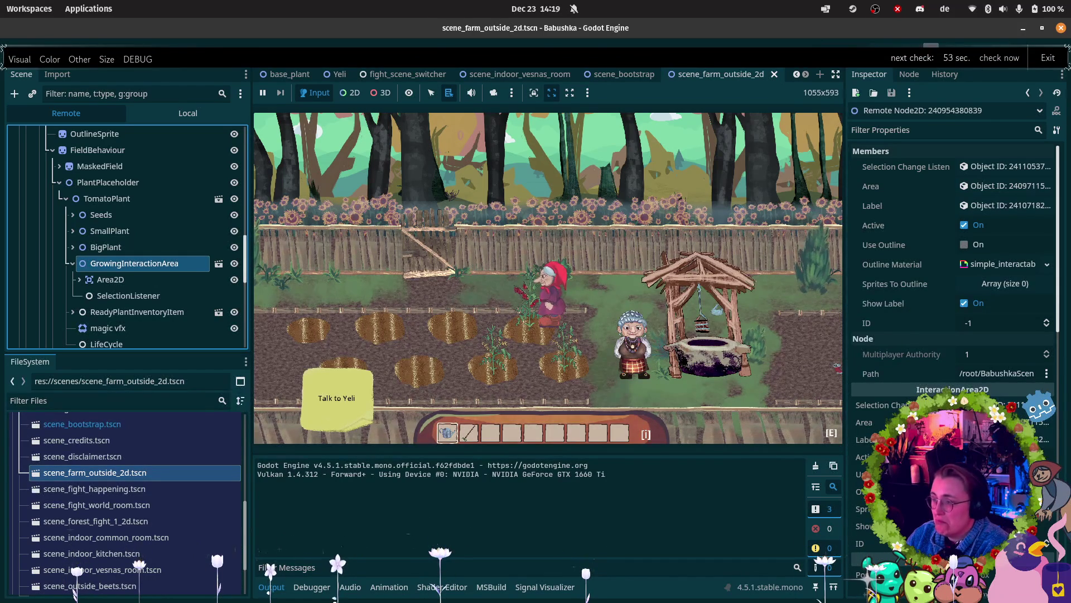
Step: Stop the running farm game with F8
{"action": "key", "text": "F8"}
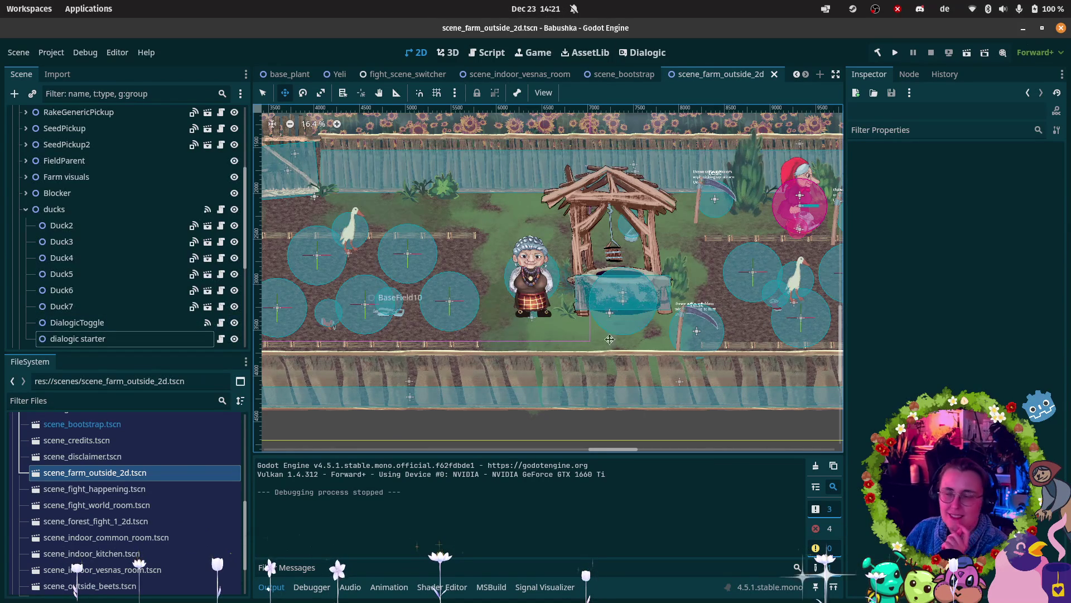
Step: Return to the 2D farm scene editor, then preview the open Firefox windows
{"action": "left_click", "coordinate": [939, 347]}
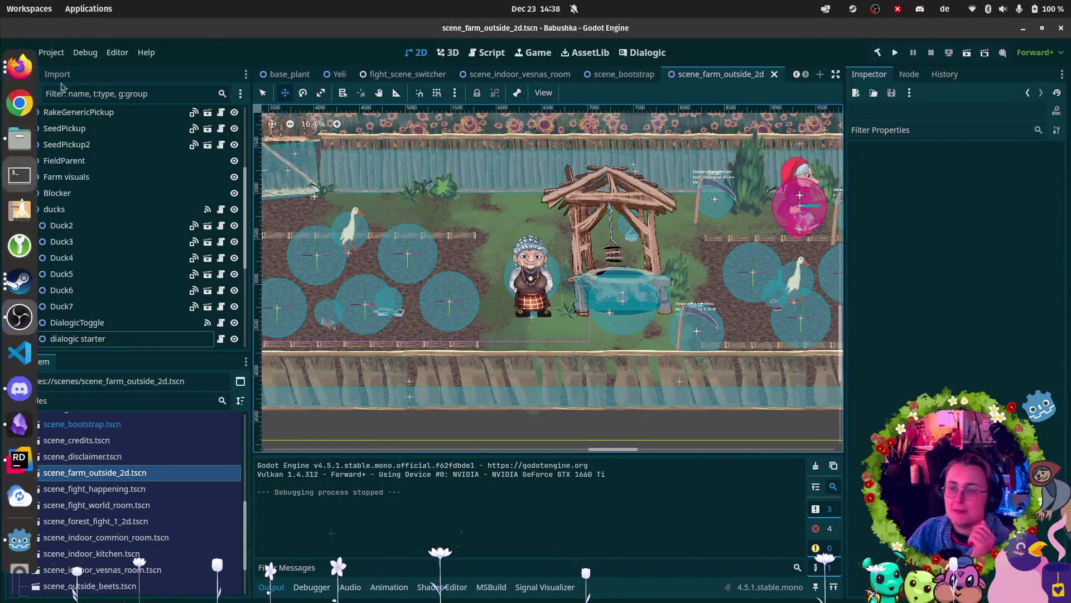
{"action": "left_click", "coordinate": [20, 66]}
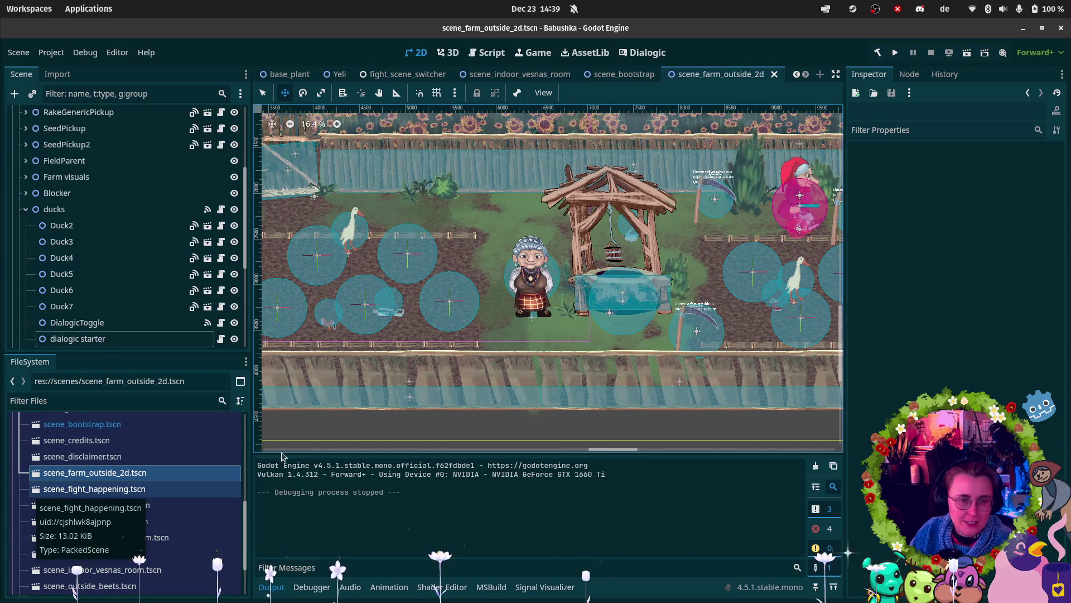
{"action": "mouse_move", "coordinate": [2, 333]}
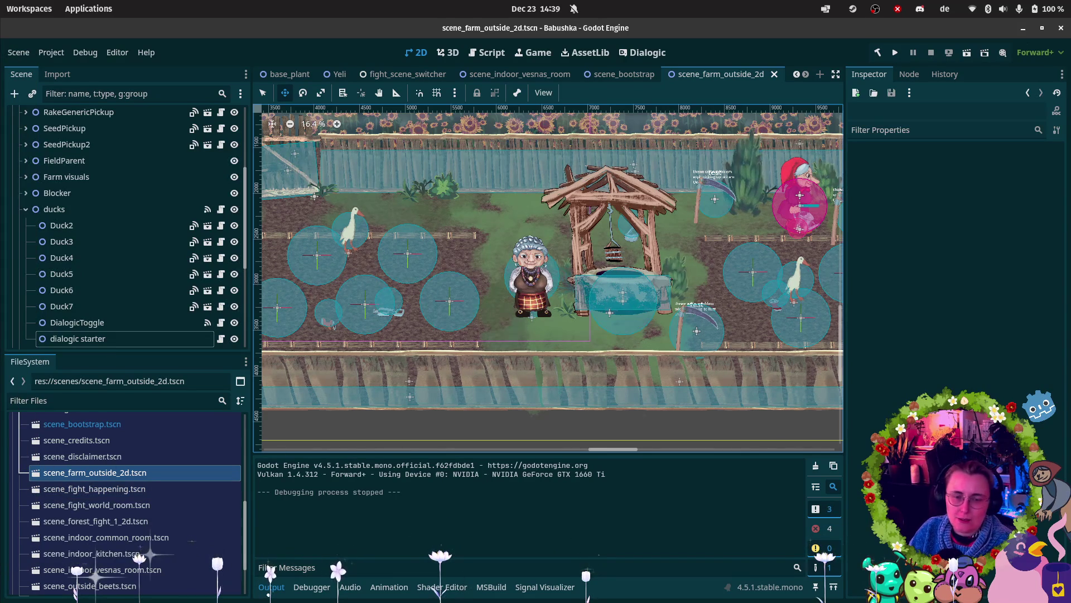